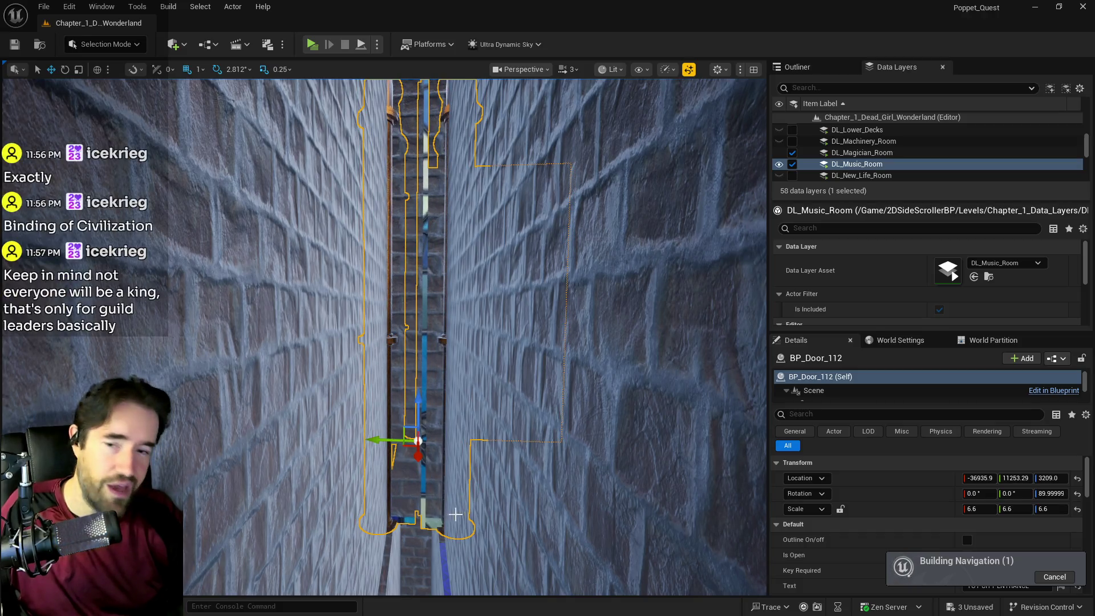
# - Frame BP_Door_112 and uncheck Is Open so the Toy City Entrance door starts closed
pyautogui.press('f')
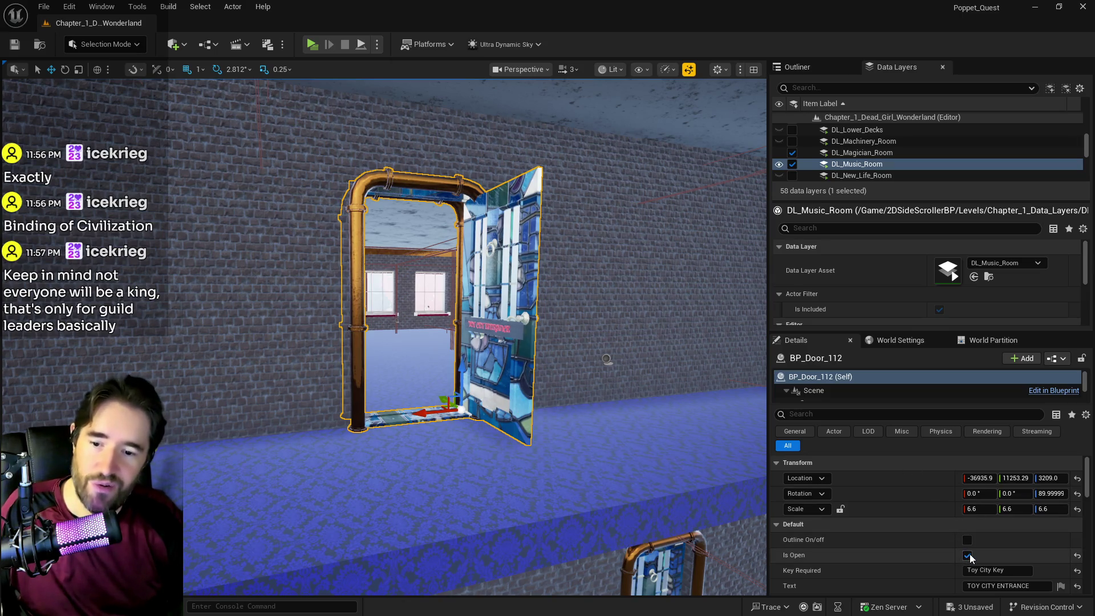
pyautogui.click(967, 556)
pyautogui.moveTo(108, 354)
pyautogui.mouseDown()
pyautogui.moveTo(463, 335)
pyautogui.moveTo(565, 376)
pyautogui.moveTo(522, 353)
pyautogui.mouseUp()
# - Set BP_Door_106's Location Z to 3209 and check its fit between the walls
pyautogui.click(656, 399)
pyautogui.click(1051, 478)
pyautogui.write('3209')
pyautogui.press('Return')
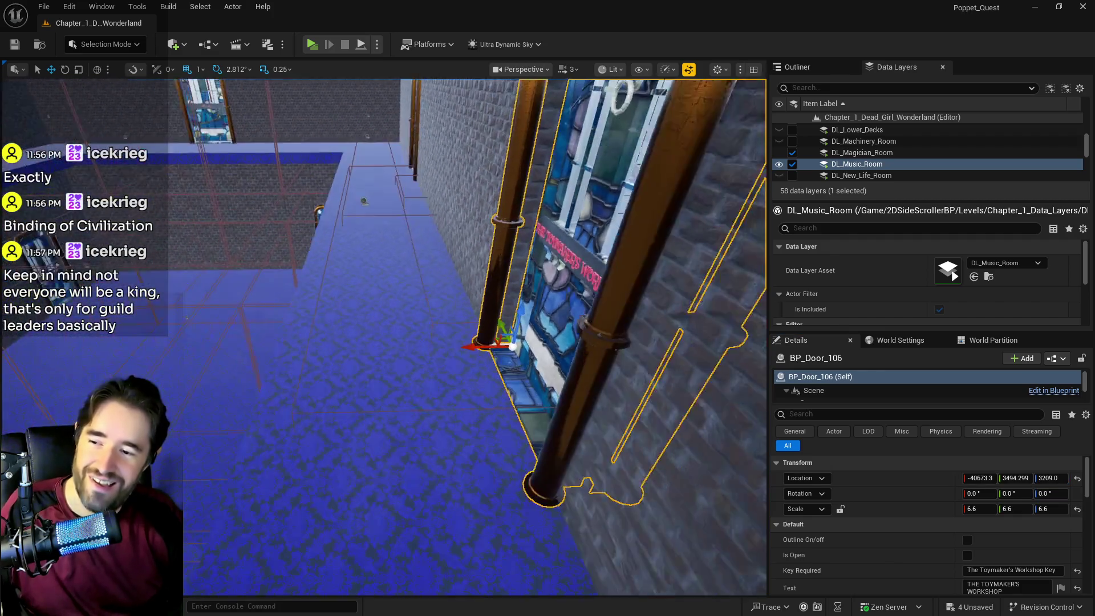
pyautogui.moveTo(548, 365); pyautogui.dragTo(562, 368)
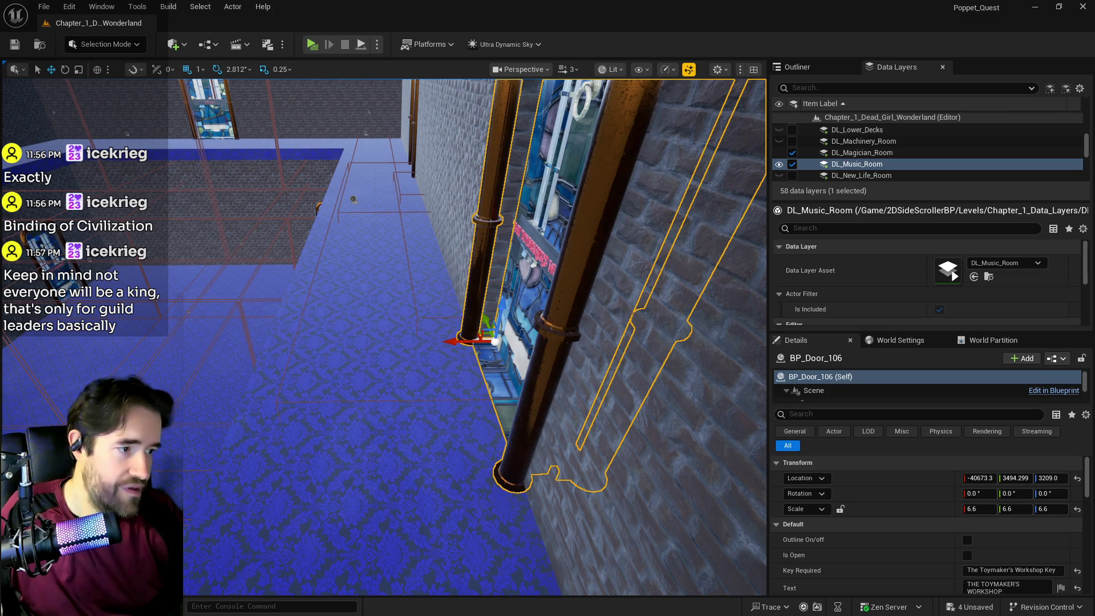
pyautogui.moveTo(600, 438)
pyautogui.mouseDown()
pyautogui.moveTo(352, 406)
pyautogui.moveTo(381, 383)
pyautogui.moveTo(704, 393)
pyautogui.moveTo(485, 417)
pyautogui.mouseUp()
pyautogui.click(836, 88)
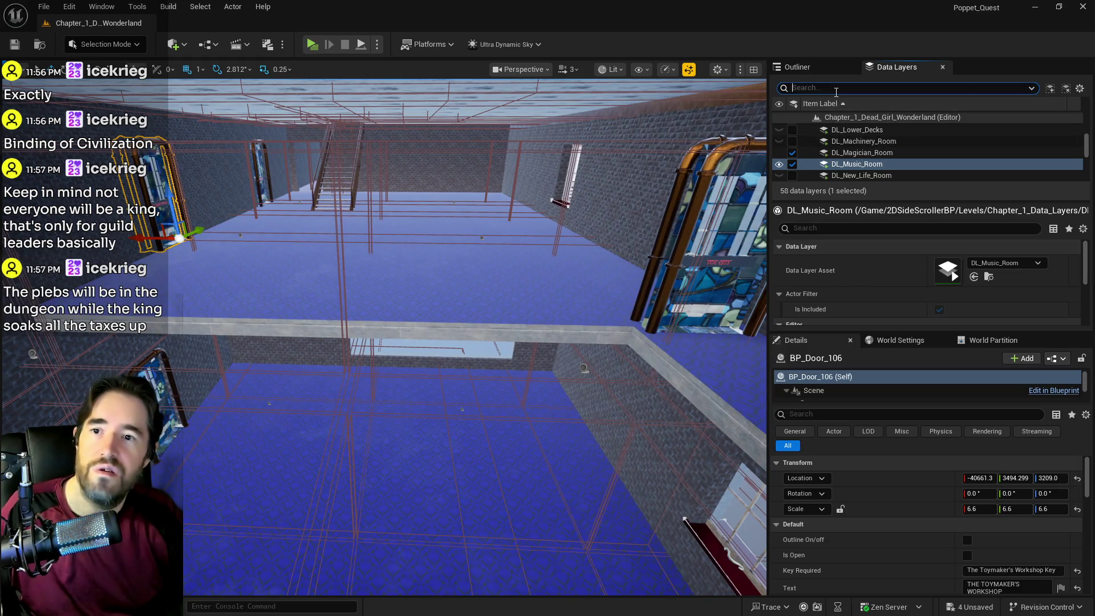
# - Search 'train' and toggle DL_Train_Station on and off, leaving it unloaded
pyautogui.write('train')
pyautogui.click(792, 129)
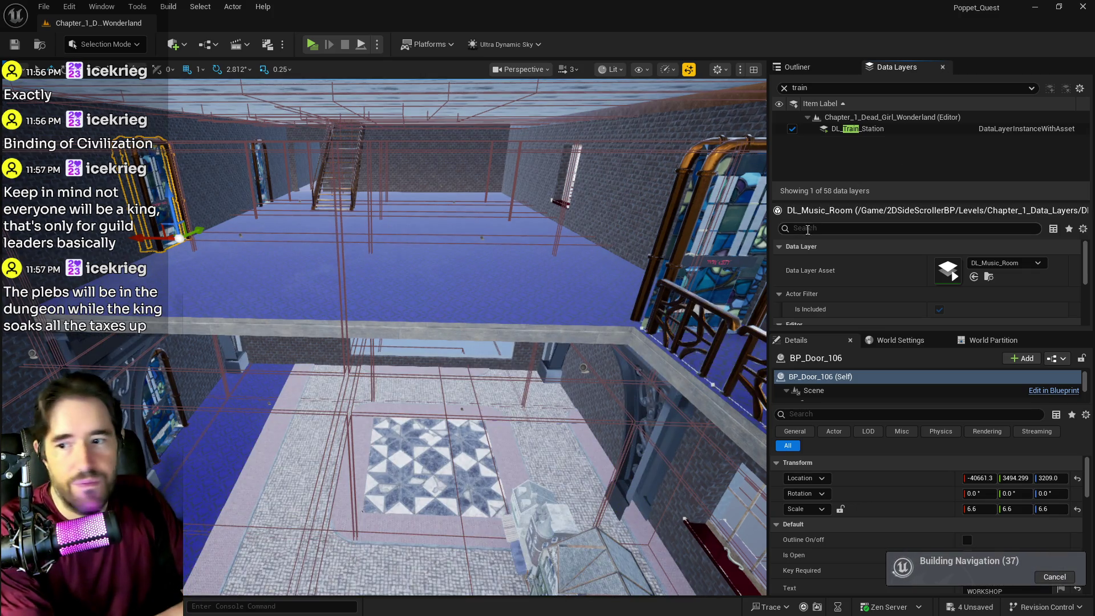
pyautogui.moveTo(672, 366); pyautogui.dragTo(672, 325)
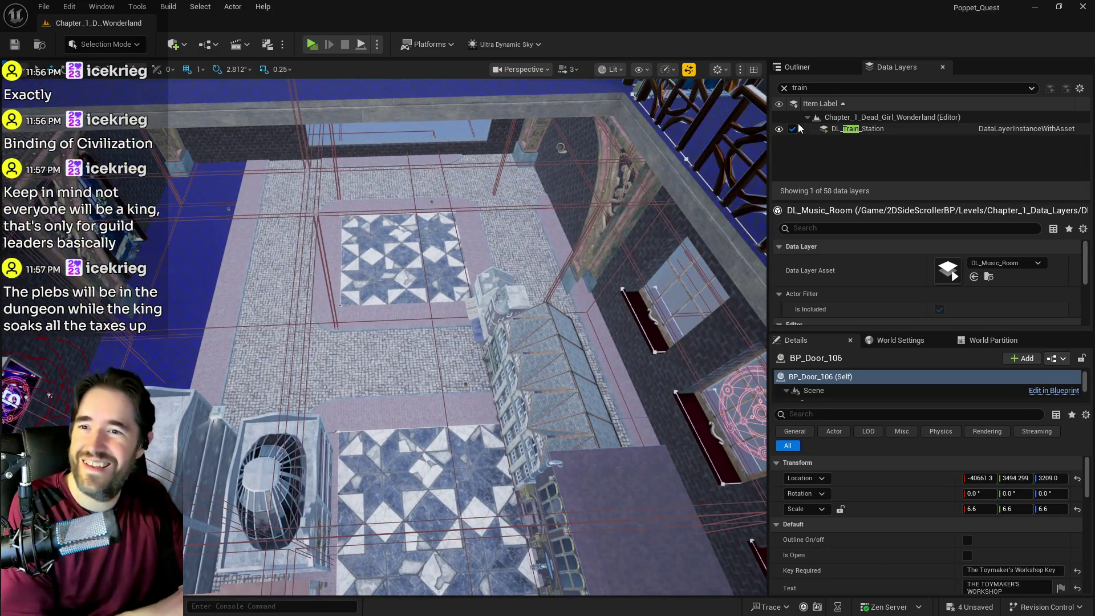
pyautogui.click(793, 129)
pyautogui.moveTo(615, 247); pyautogui.dragTo(724, 257)
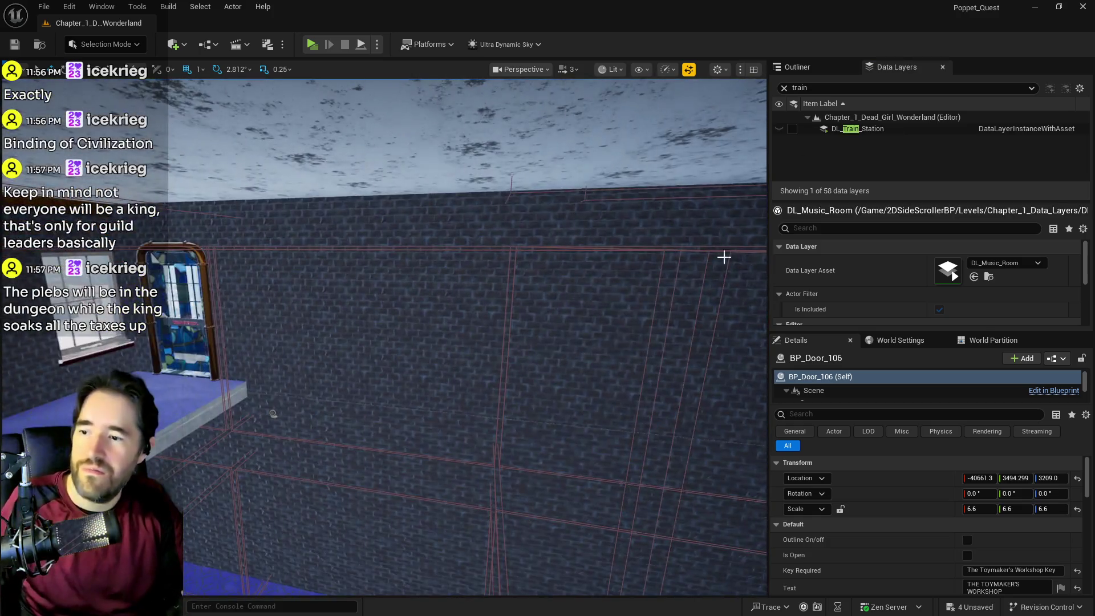
pyautogui.click(793, 129)
pyautogui.moveTo(273, 414)
pyautogui.mouseDown()
pyautogui.moveTo(408, 415)
pyautogui.moveTo(207, 462)
pyautogui.mouseUp()
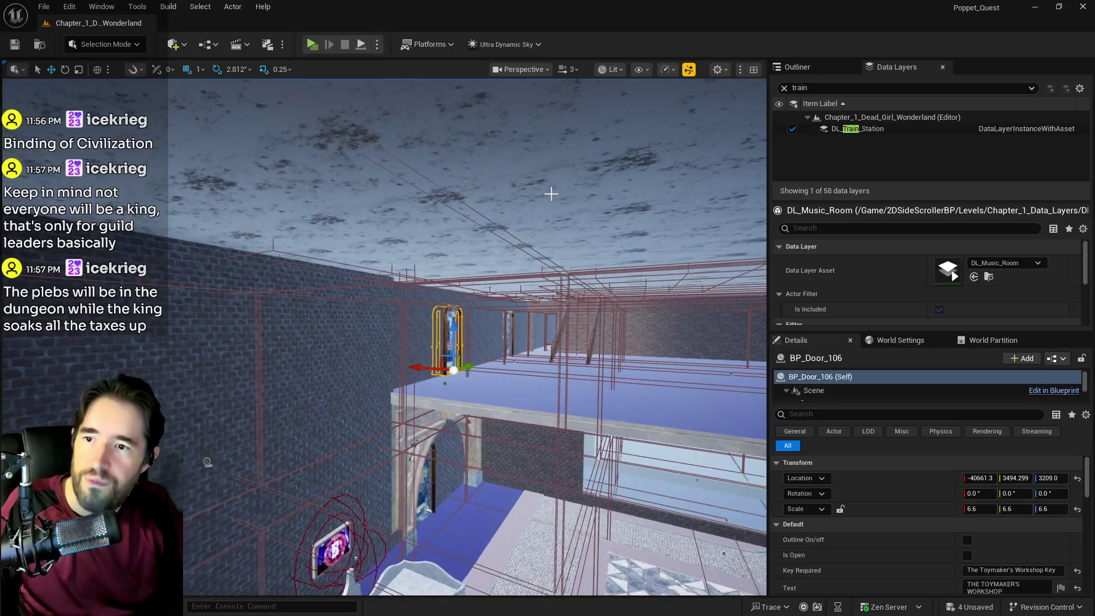
pyautogui.click(793, 129)
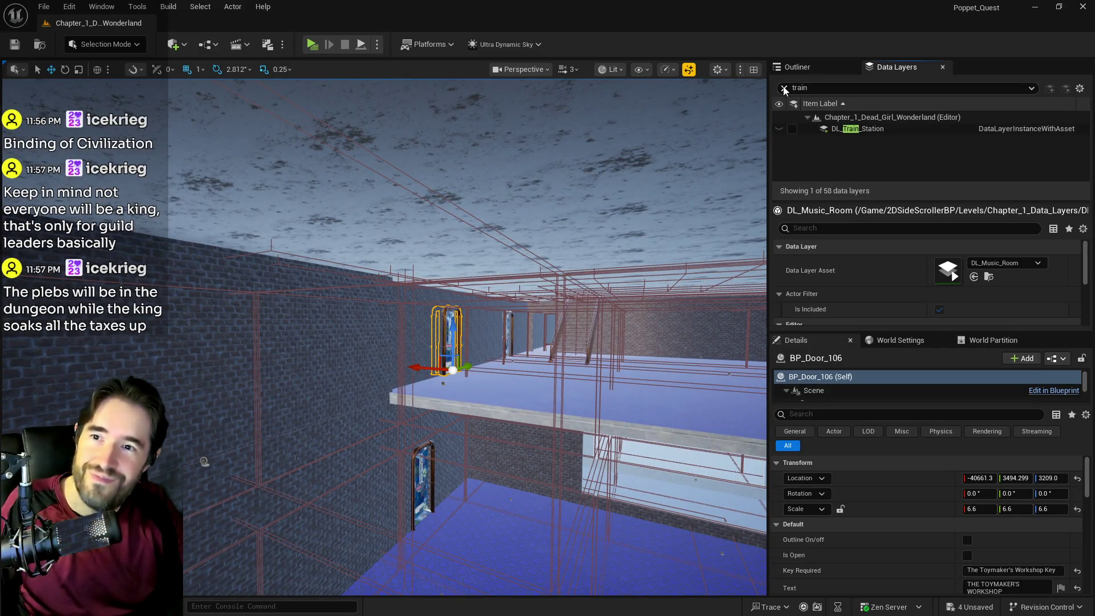
# - Search 'toy', load DL_Toy_City_Entrance, and select the hallway wall and window glass
pyautogui.click(785, 89)
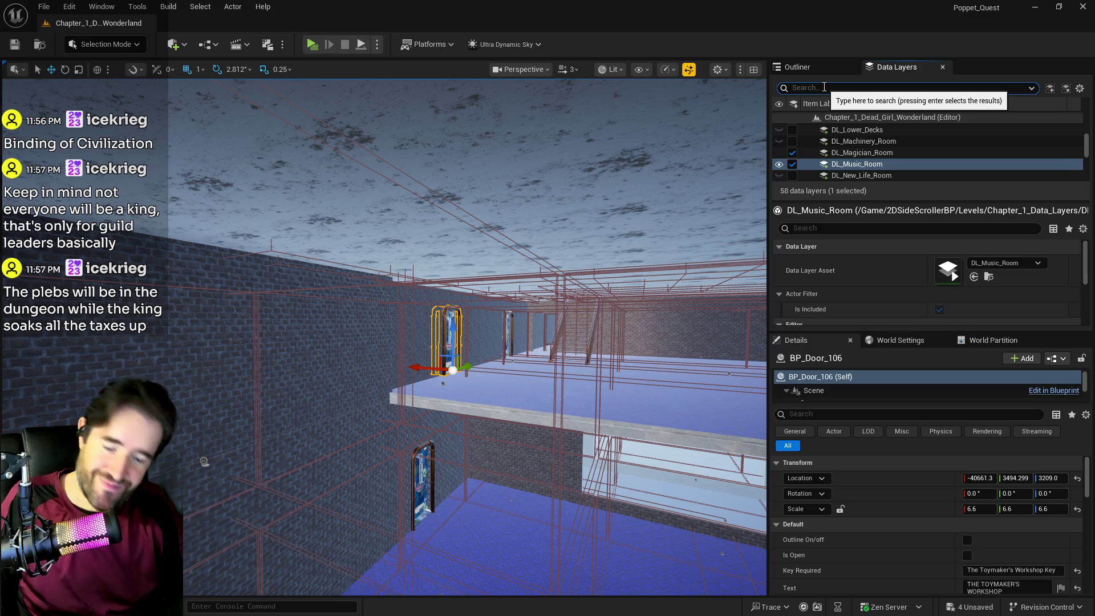
pyautogui.write('toy c')
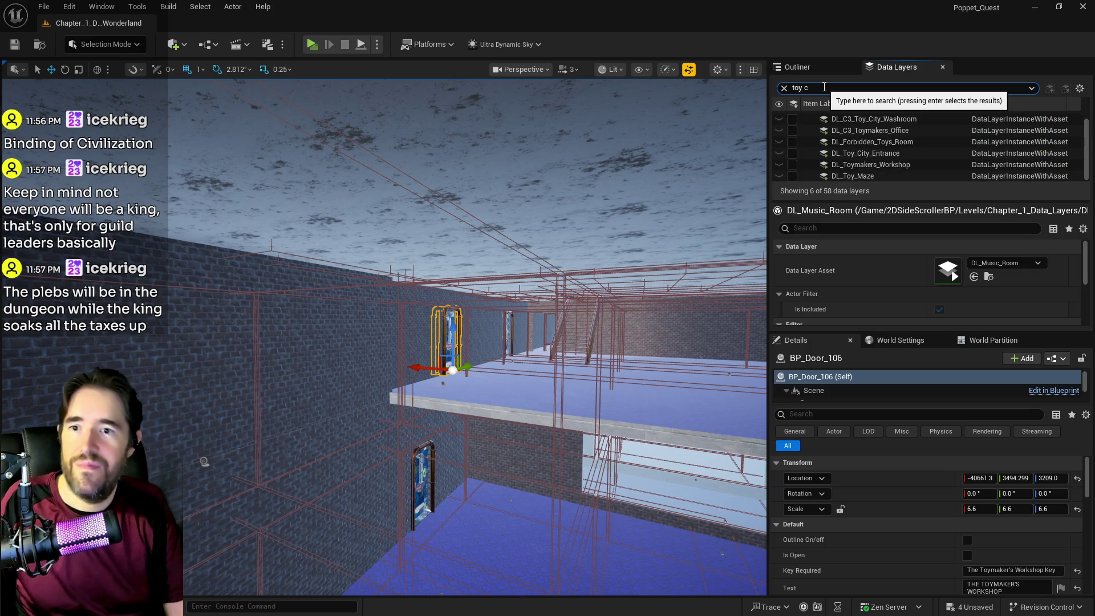
pyautogui.click(793, 154)
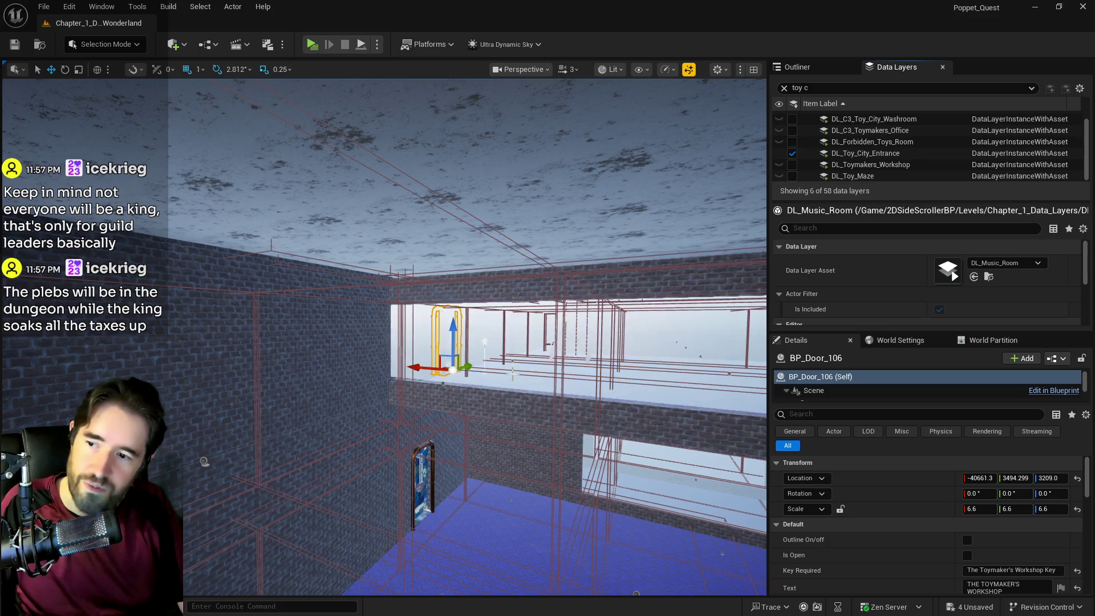
pyautogui.moveTo(525, 395); pyautogui.dragTo(525, 395)
pyautogui.click(495, 393)
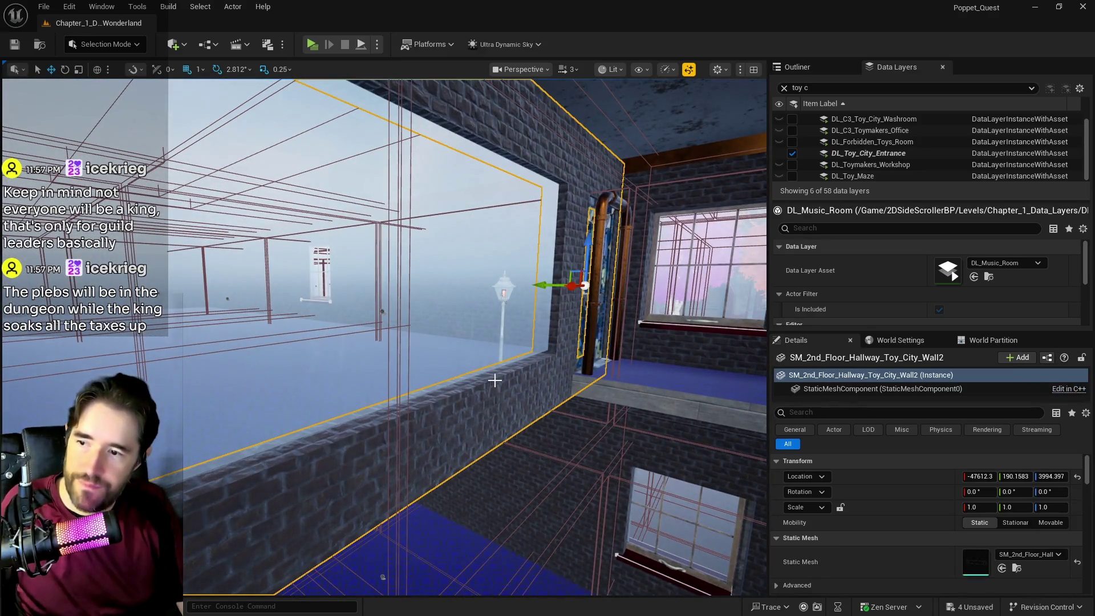
pyautogui.keyDown('ctrl'); pyautogui.click(491, 359); pyautogui.keyUp('ctrl')
pyautogui.moveTo(491, 359); pyautogui.dragTo(491, 359)
# - Remove the selected wall and window from DL_Toy_City_Entrance and show the Outliner actor list
pyautogui.rightClick(849, 153)
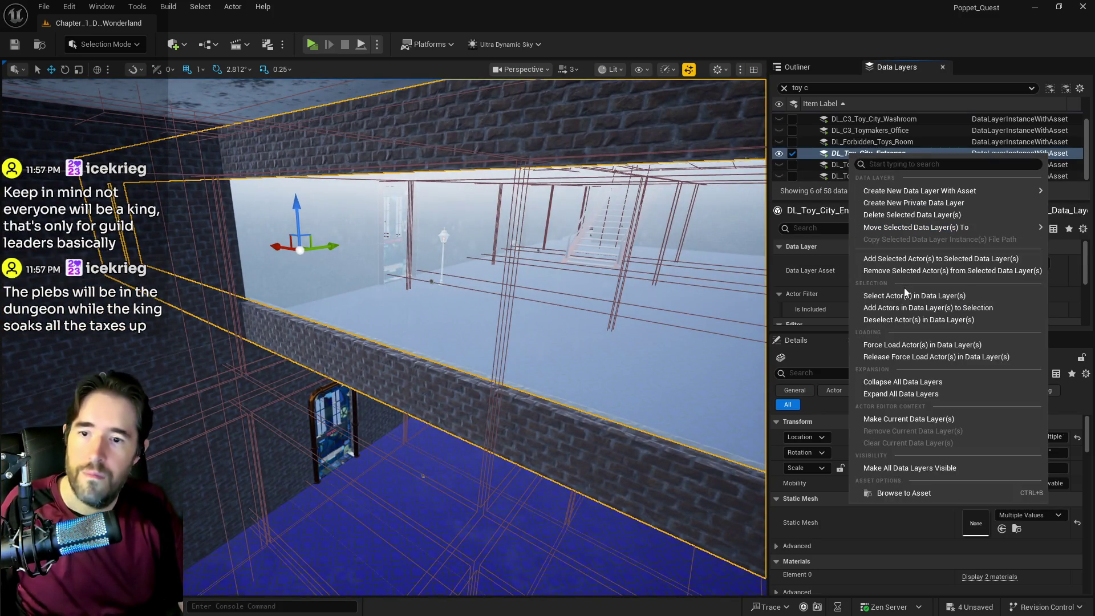
pyautogui.click(905, 269)
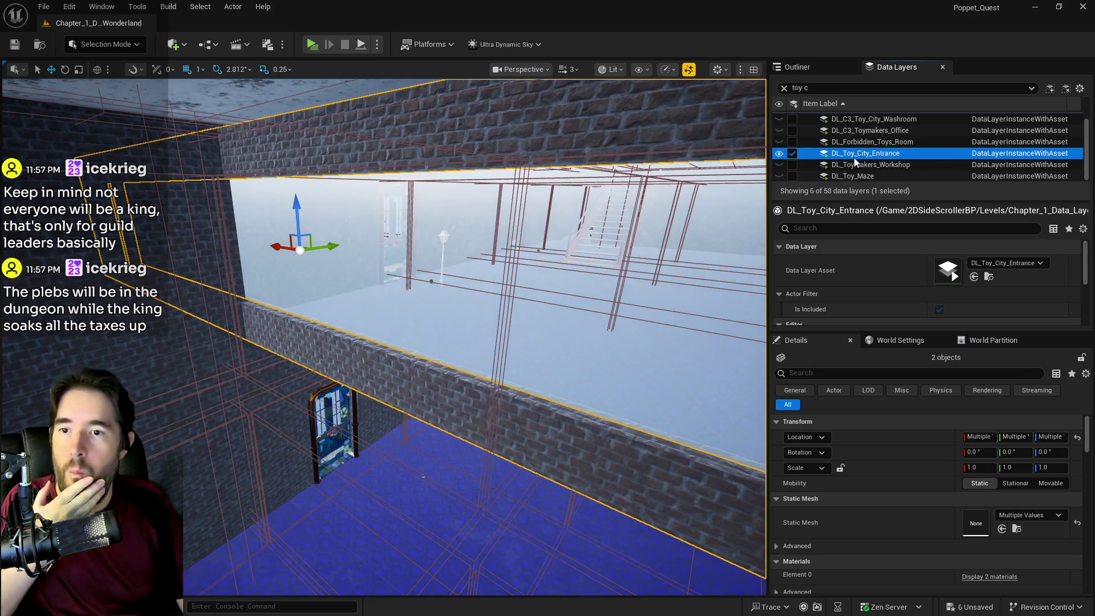
pyautogui.click(801, 66)
pyautogui.scroll(-8, 877, 283)
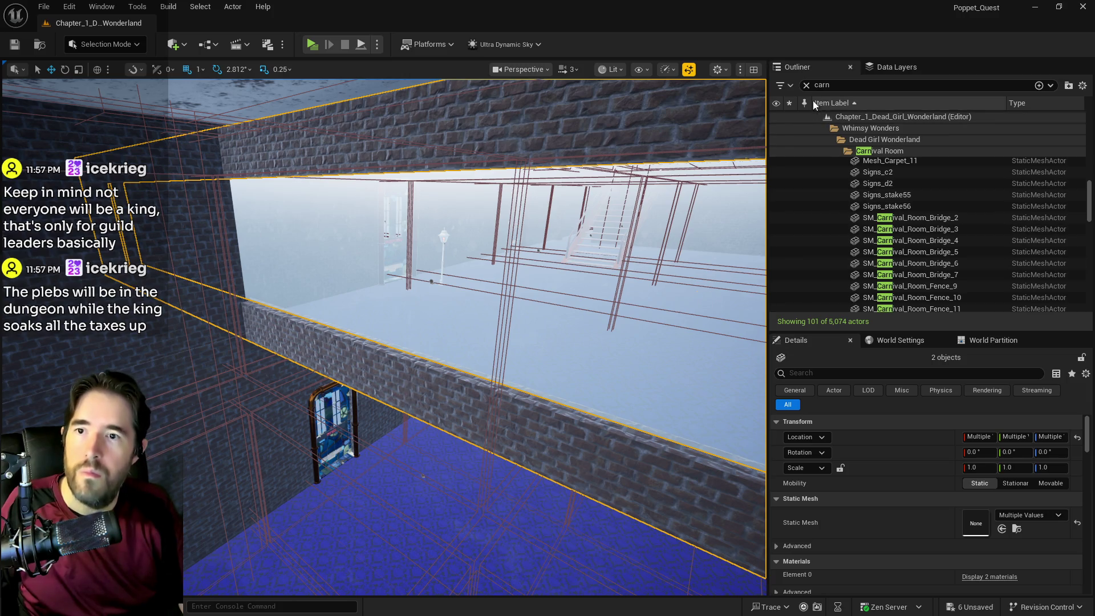
# - Clear the Outliner search and move the wall and window actors into Whimsy_Wonders_Building
pyautogui.click(806, 85)
pyautogui.rightClick(899, 228)
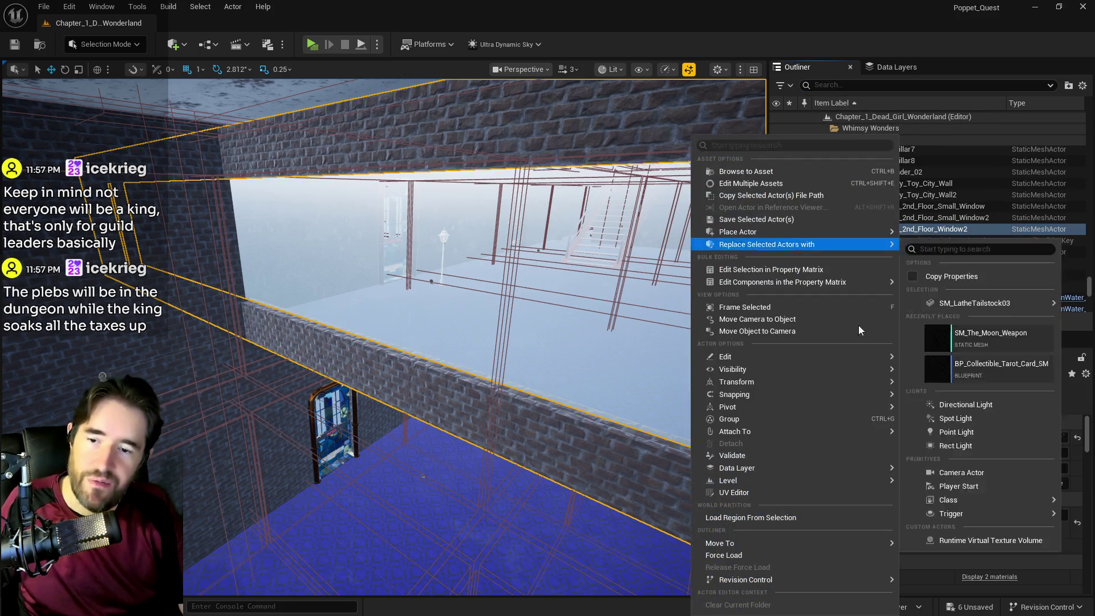
pyautogui.moveTo(745, 542)
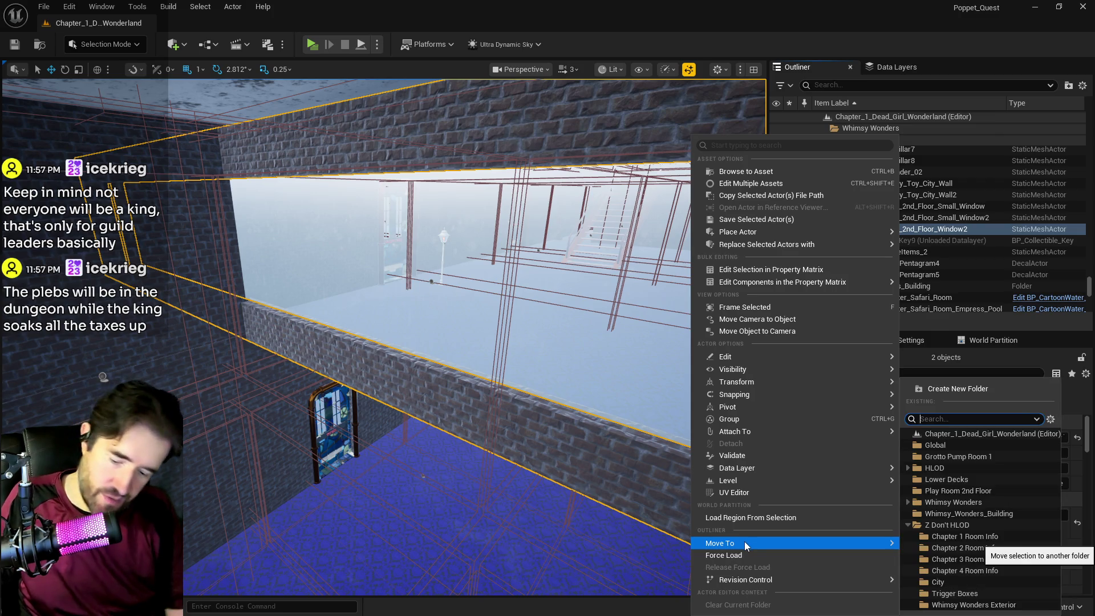
pyautogui.write('build')
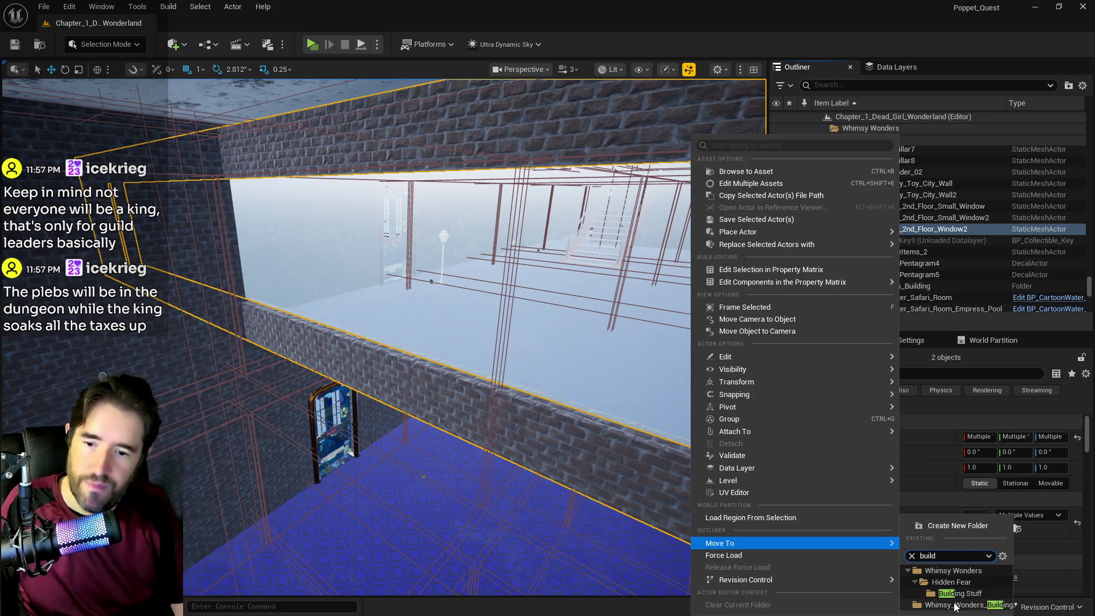
pyautogui.click(955, 606)
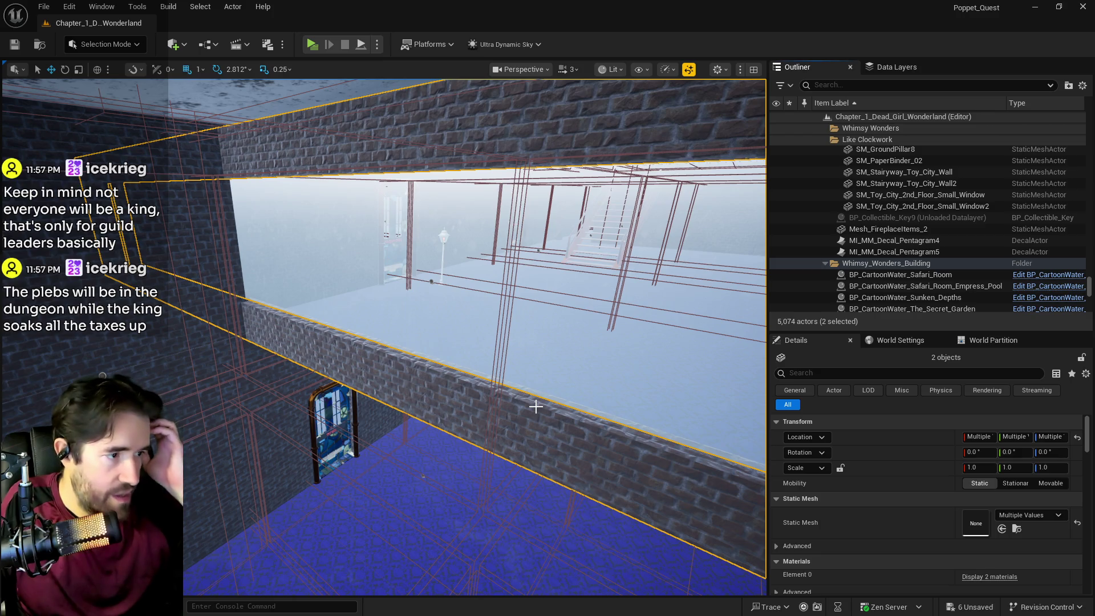
pyautogui.moveTo(319, 360); pyautogui.dragTo(422, 328)
pyautogui.moveTo(376, 370)
pyautogui.mouseDown()
pyautogui.moveTo(285, 365)
pyautogui.moveTo(285, 354)
pyautogui.moveTo(251, 354)
pyautogui.moveTo(280, 348)
pyautogui.moveTo(245, 348)
pyautogui.moveTo(290, 451)
pyautogui.moveTo(351, 326)
pyautogui.mouseUp()
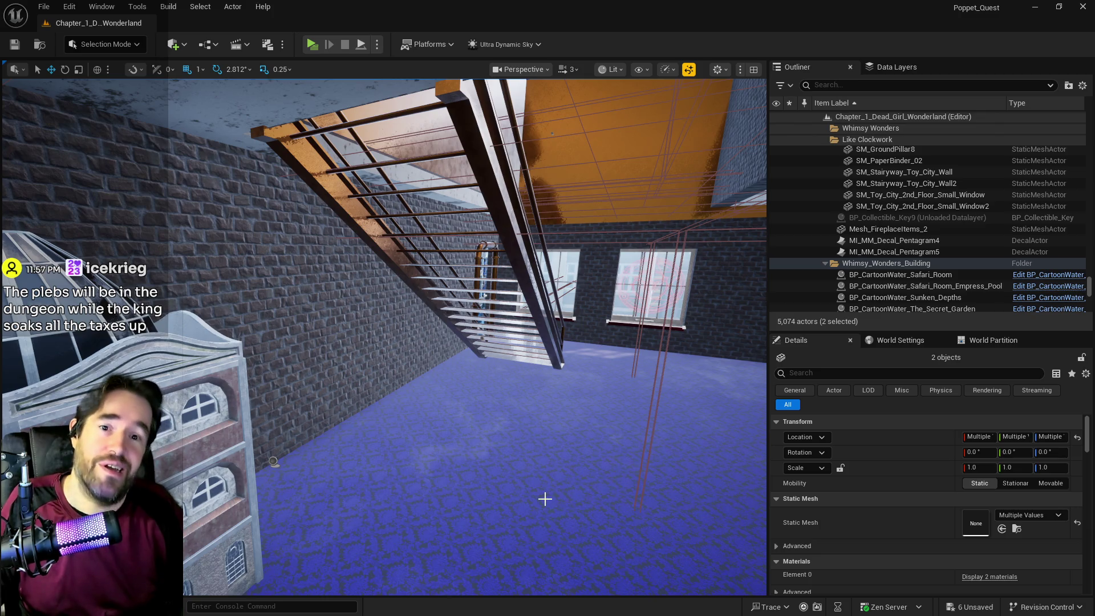
# - Uncheck DL_Toy_City_Entrance, confirm the wall and window stay, and select the building level instance
pyautogui.press('f')
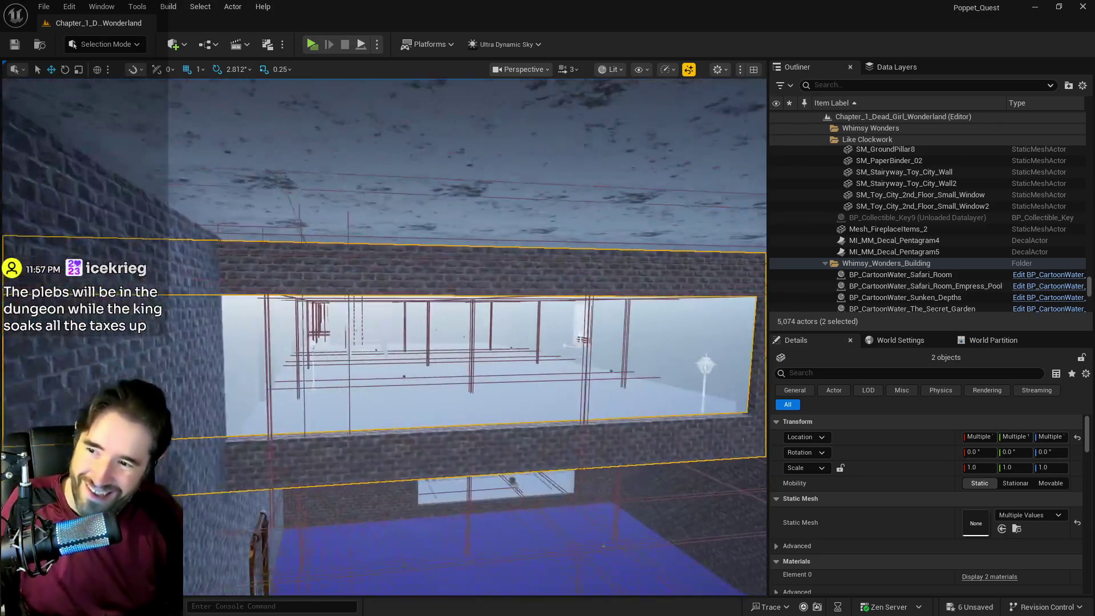
pyautogui.moveTo(399, 342); pyautogui.dragTo(473, 334)
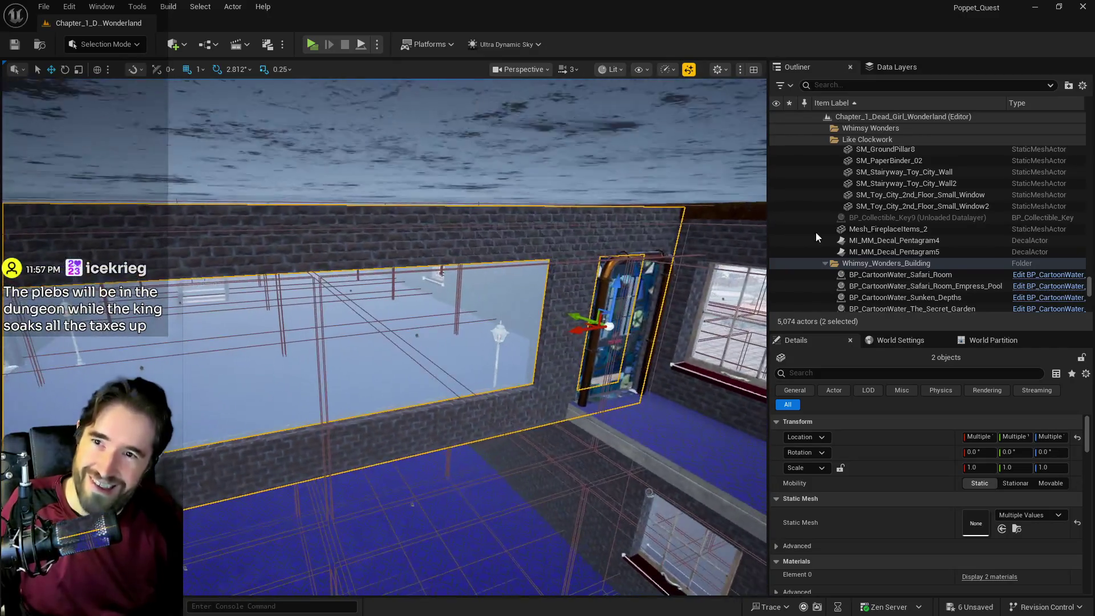
pyautogui.click(890, 69)
pyautogui.moveTo(578, 265); pyautogui.dragTo(738, 162)
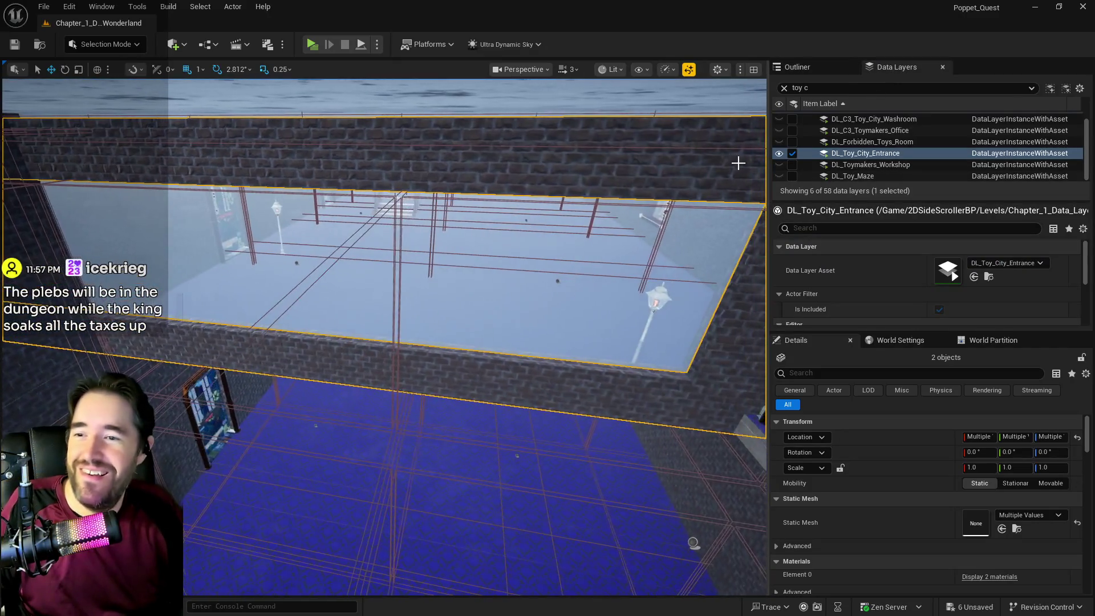
pyautogui.click(792, 153)
pyautogui.moveTo(515, 337)
pyautogui.mouseDown()
pyautogui.moveTo(548, 320)
pyautogui.moveTo(513, 291)
pyautogui.moveTo(542, 251)
pyautogui.moveTo(542, 183)
pyautogui.mouseUp()
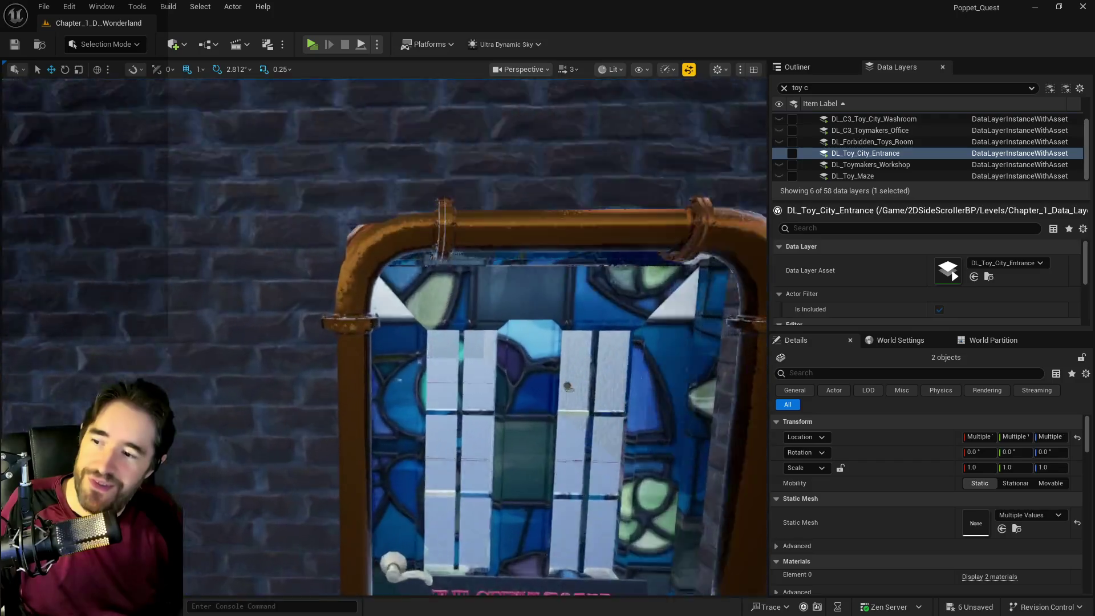
pyautogui.moveTo(565, 333); pyautogui.dragTo(566, 332)
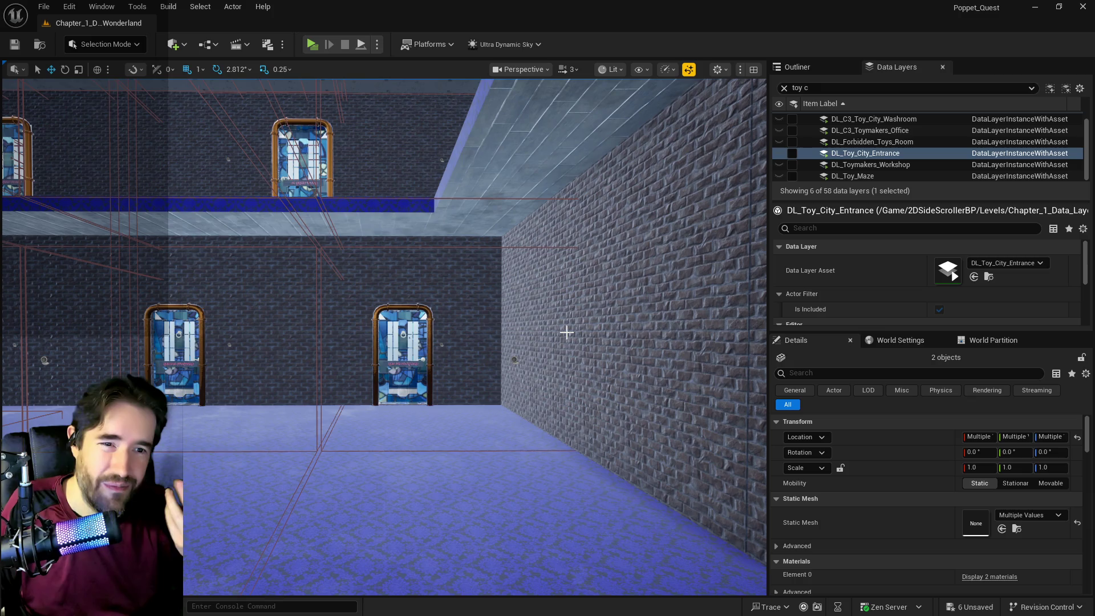
pyautogui.moveTo(550, 370)
pyautogui.mouseDown()
pyautogui.moveTo(519, 359)
pyautogui.moveTo(513, 336)
pyautogui.moveTo(491, 325)
pyautogui.moveTo(460, 324)
pyautogui.moveTo(461, 349)
pyautogui.mouseUp()
pyautogui.click(461, 350)
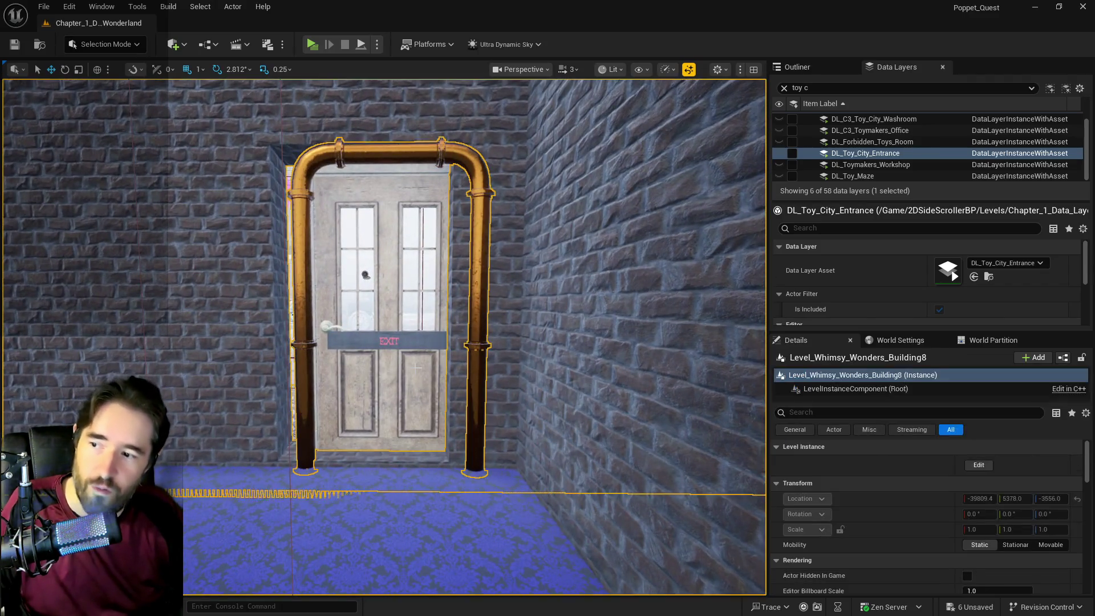
# - Edit the building instance and move BP_Door_38 up to Z 254 and sideways to Y 18523.99
pyautogui.scroll(-5, 460, 349)
pyautogui.scroll(5, 461, 349)
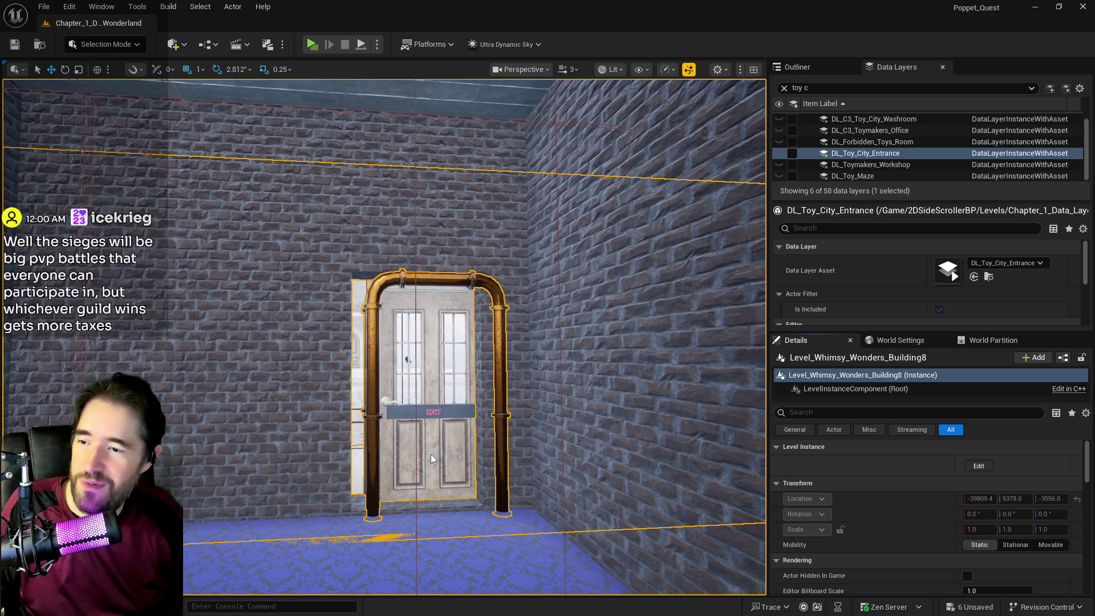
pyautogui.click(442, 424)
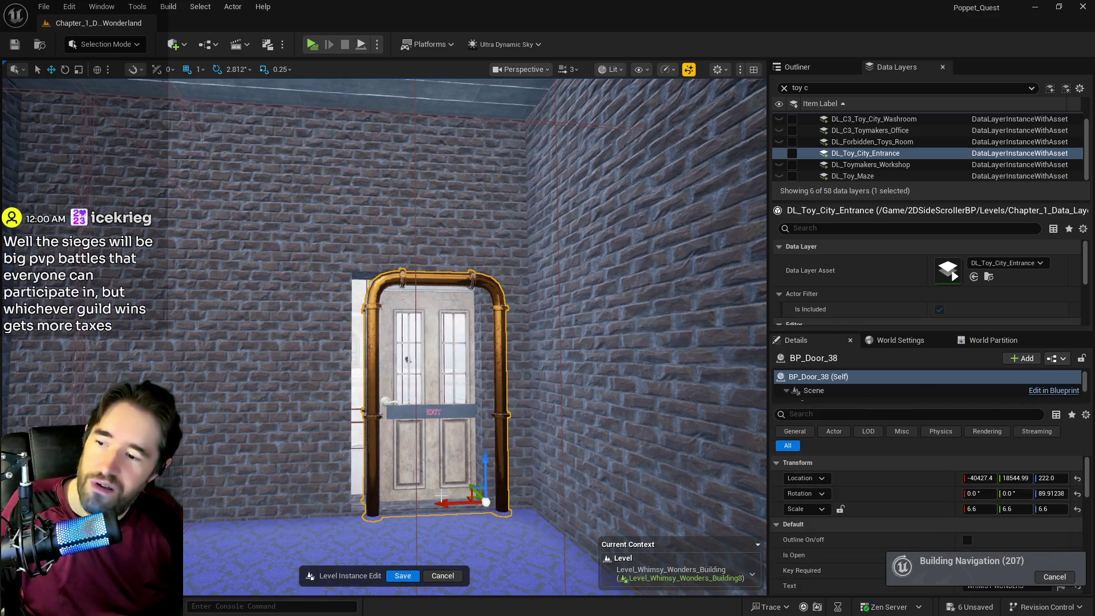
pyautogui.moveTo(443, 501); pyautogui.dragTo(422, 502)
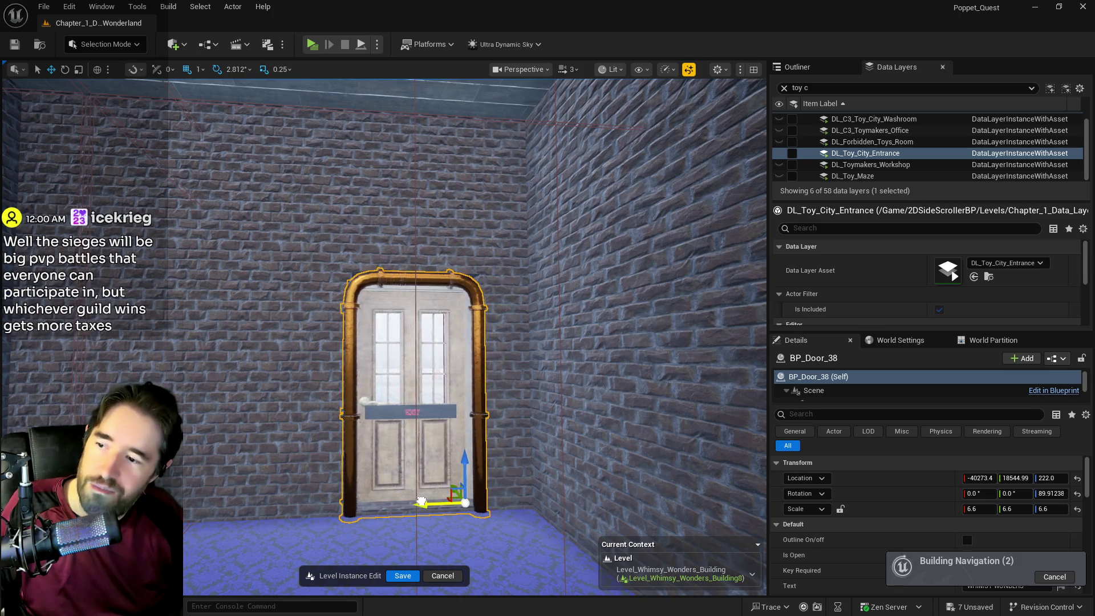
pyautogui.moveTo(465, 469)
pyautogui.mouseDown()
pyautogui.moveTo(525, 480)
pyautogui.moveTo(398, 452)
pyautogui.moveTo(440, 343)
pyautogui.moveTo(427, 336)
pyautogui.mouseUp()
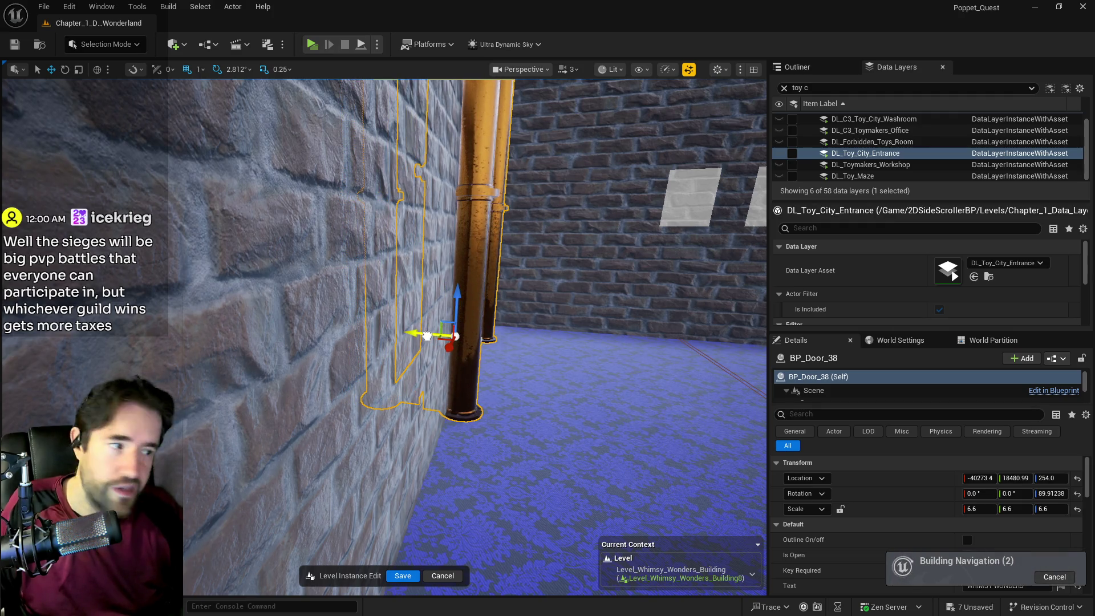
pyautogui.press('f')
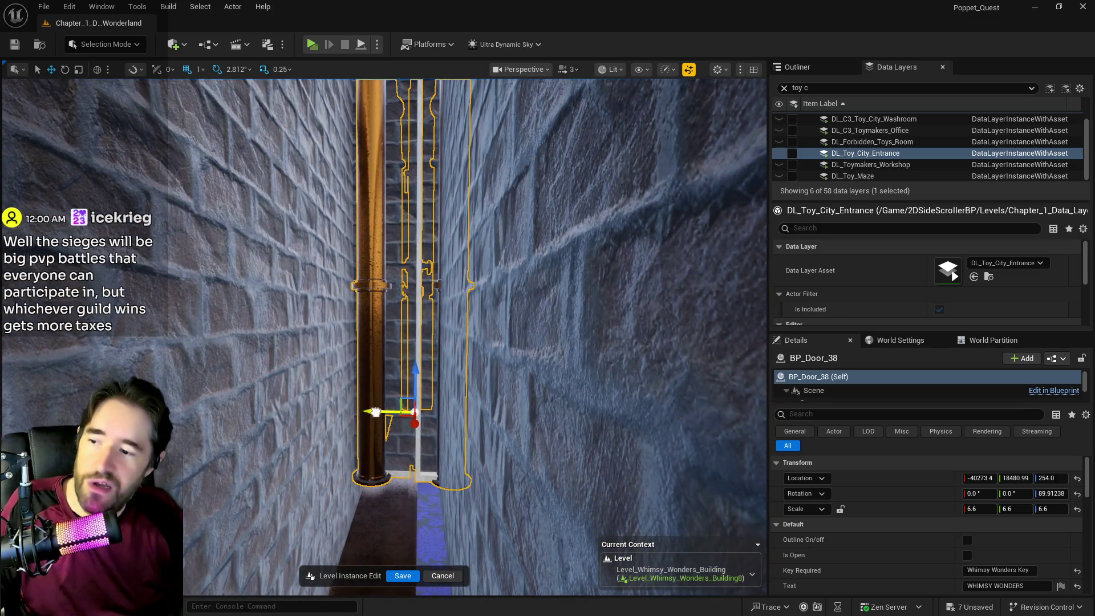
pyautogui.moveTo(375, 411); pyautogui.dragTo(361, 409)
pyautogui.moveTo(361, 408); pyautogui.dragTo(368, 409)
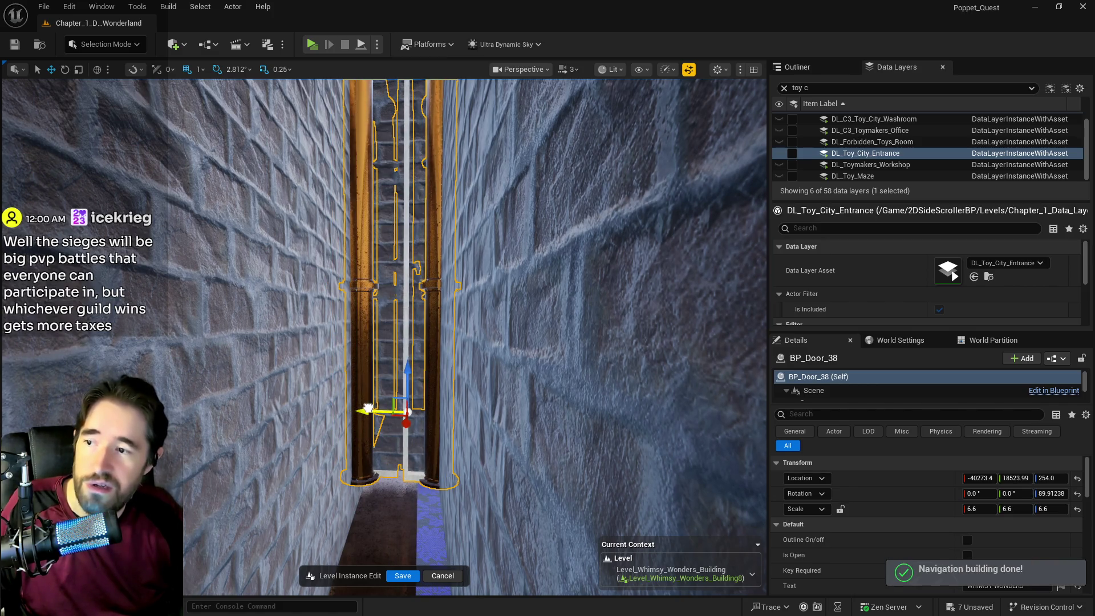
pyautogui.moveTo(371, 411)
pyautogui.mouseDown()
pyautogui.moveTo(451, 411)
pyautogui.moveTo(370, 411)
pyautogui.mouseUp()
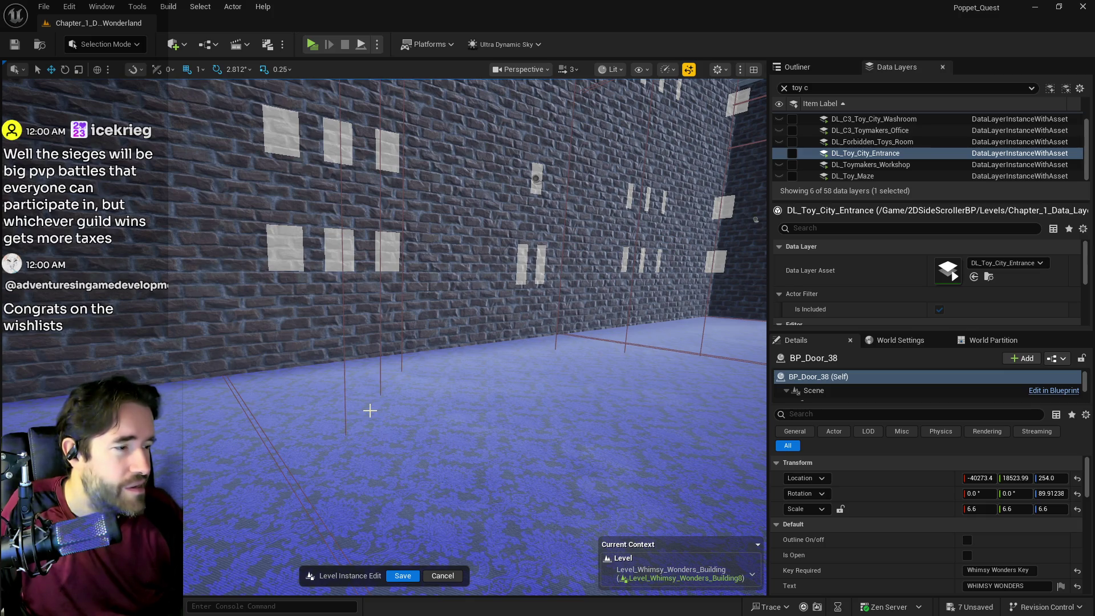
# - Frame and select BP_Door_36 in its doorway
pyautogui.moveTo(370, 411); pyautogui.dragTo(297, 365)
pyautogui.moveTo(353, 284)
pyautogui.mouseDown()
pyautogui.moveTo(285, 281)
pyautogui.moveTo(291, 257)
pyautogui.moveTo(286, 280)
pyautogui.mouseUp()
pyautogui.moveTo(347, 415); pyautogui.dragTo(366, 403)
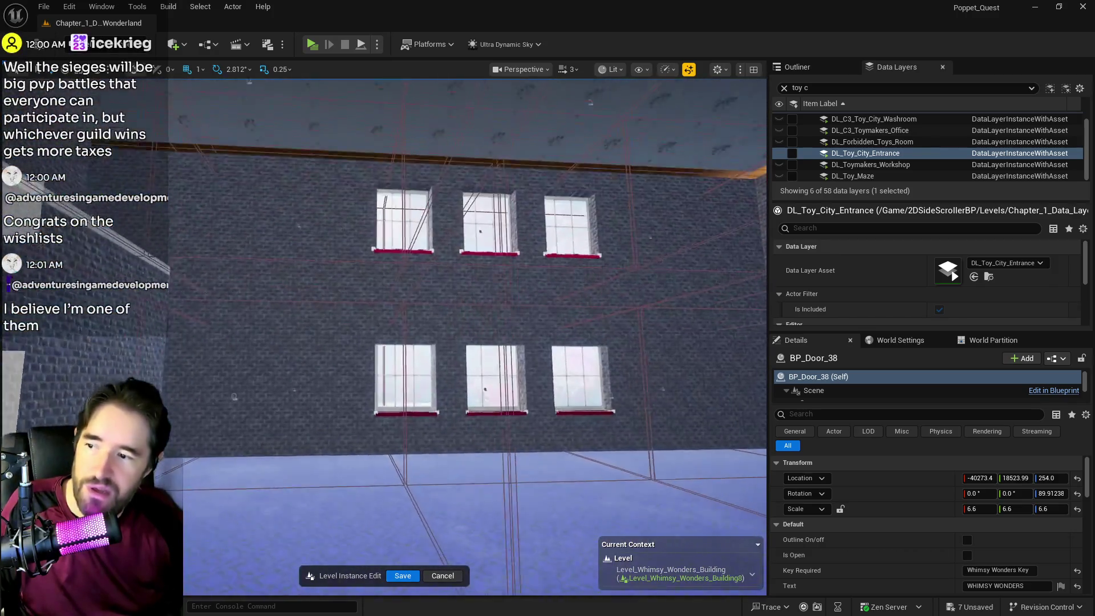
pyautogui.moveTo(616, 377); pyautogui.dragTo(571, 374)
pyautogui.press('f')
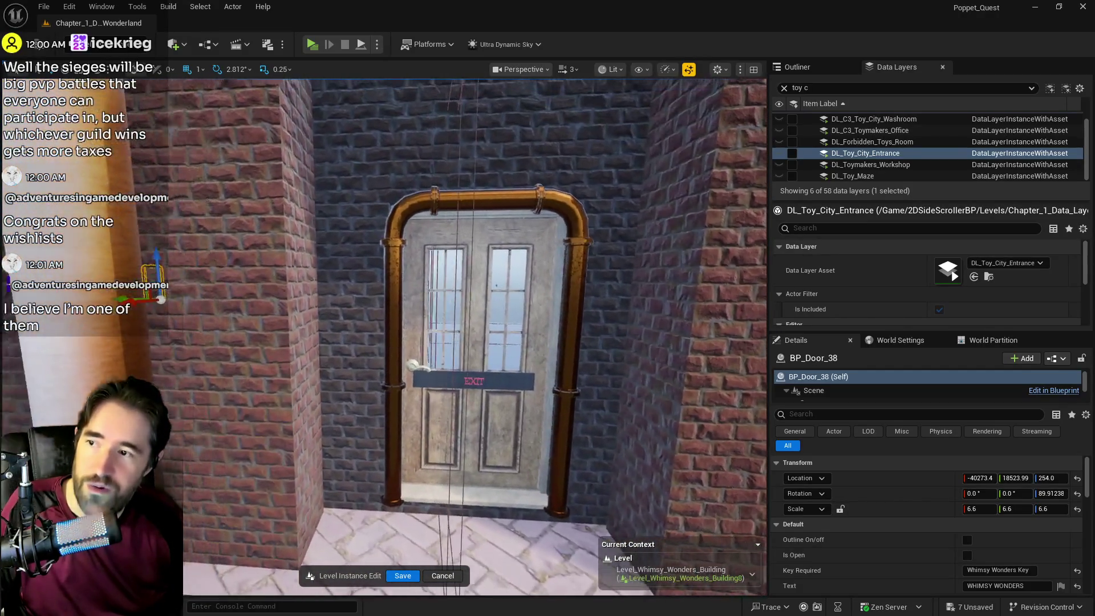
pyautogui.moveTo(369, 381); pyautogui.dragTo(434, 394)
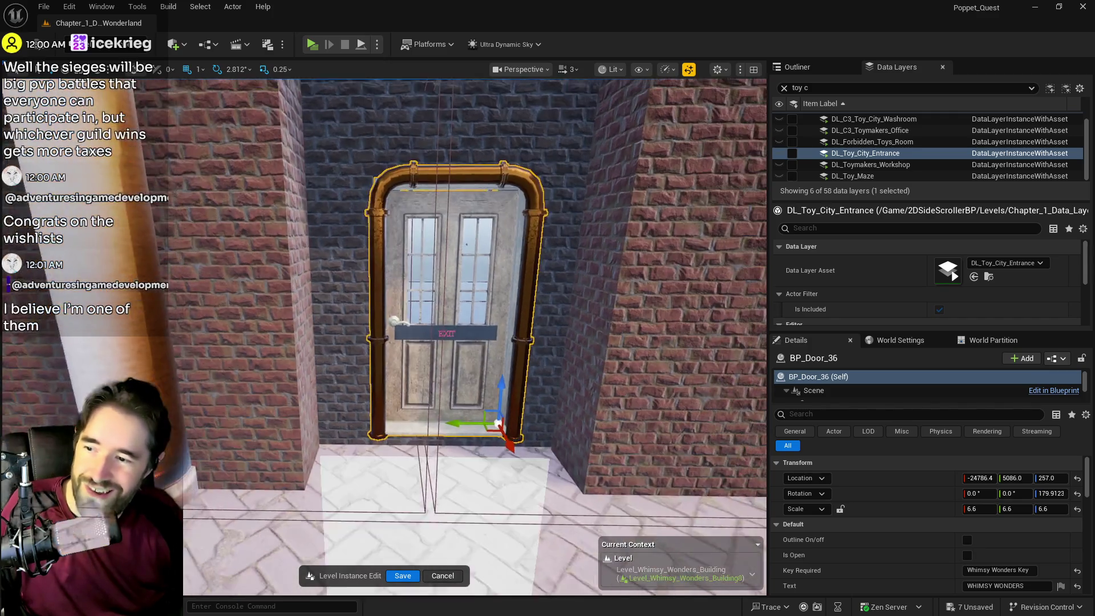
pyautogui.click(456, 401)
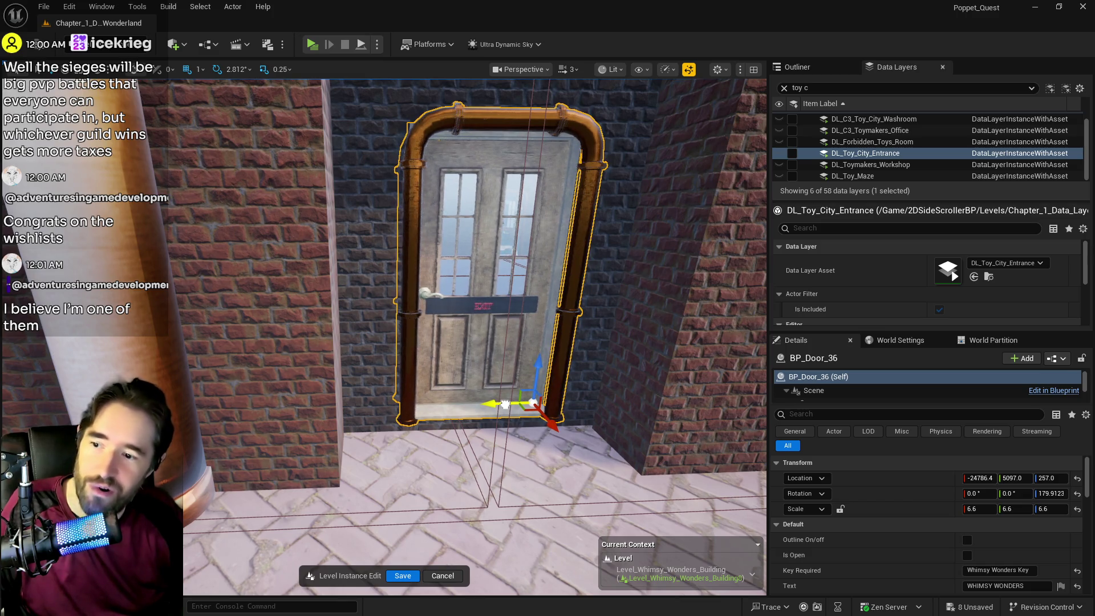
# - Select BP_Door_37, push it back along X, and raise it to height 259
pyautogui.moveTo(490, 368); pyautogui.dragTo(319, 367)
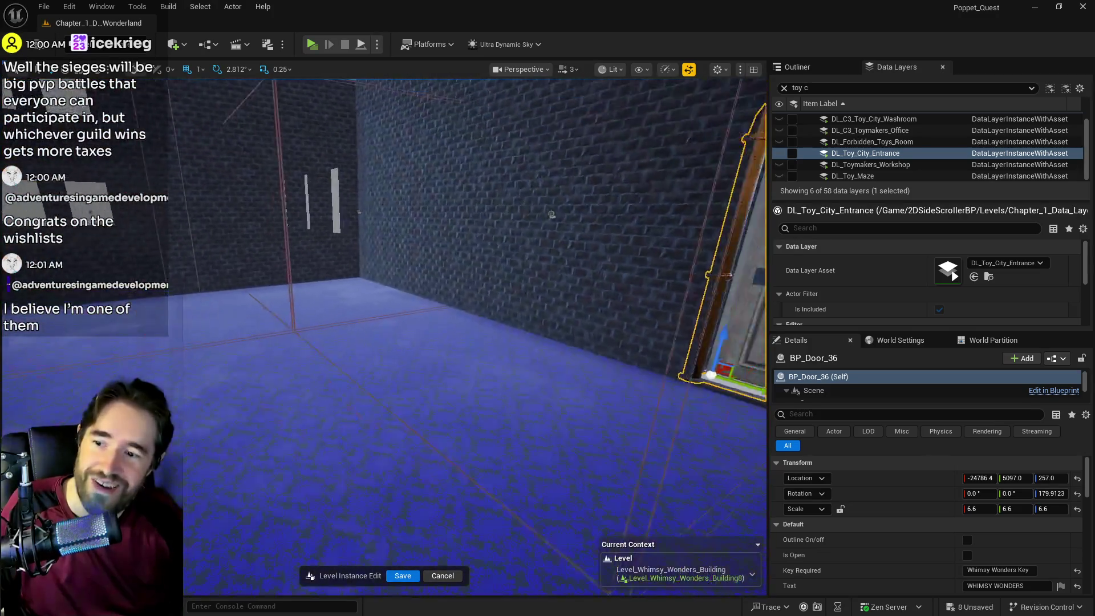
pyautogui.moveTo(499, 220)
pyautogui.mouseDown()
pyautogui.moveTo(457, 206)
pyautogui.moveTo(422, 211)
pyautogui.moveTo(468, 222)
pyautogui.moveTo(376, 216)
pyautogui.mouseUp()
pyautogui.moveTo(521, 346); pyautogui.dragTo(521, 285)
pyautogui.click(522, 345)
pyautogui.moveTo(645, 394); pyautogui.dragTo(643, 396)
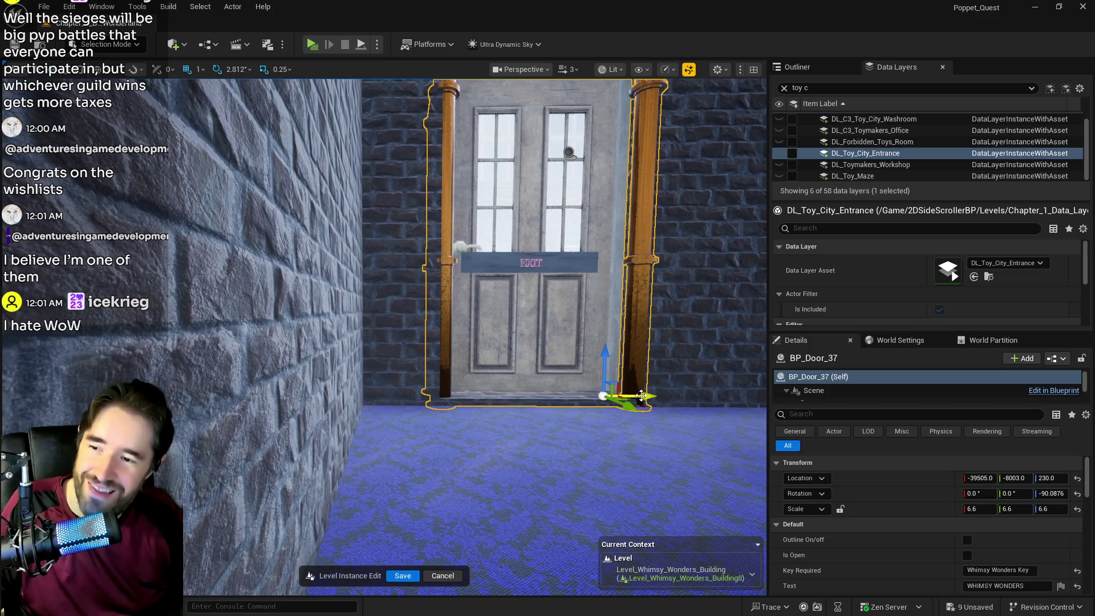
pyautogui.moveTo(604, 358); pyautogui.dragTo(605, 352)
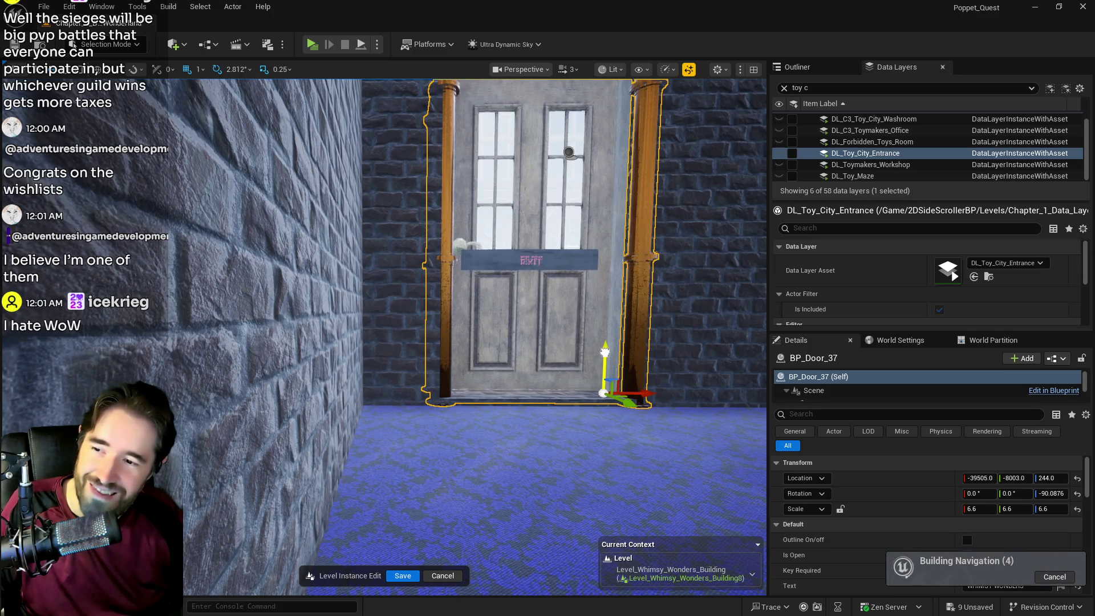
pyautogui.moveTo(608, 358); pyautogui.dragTo(577, 349)
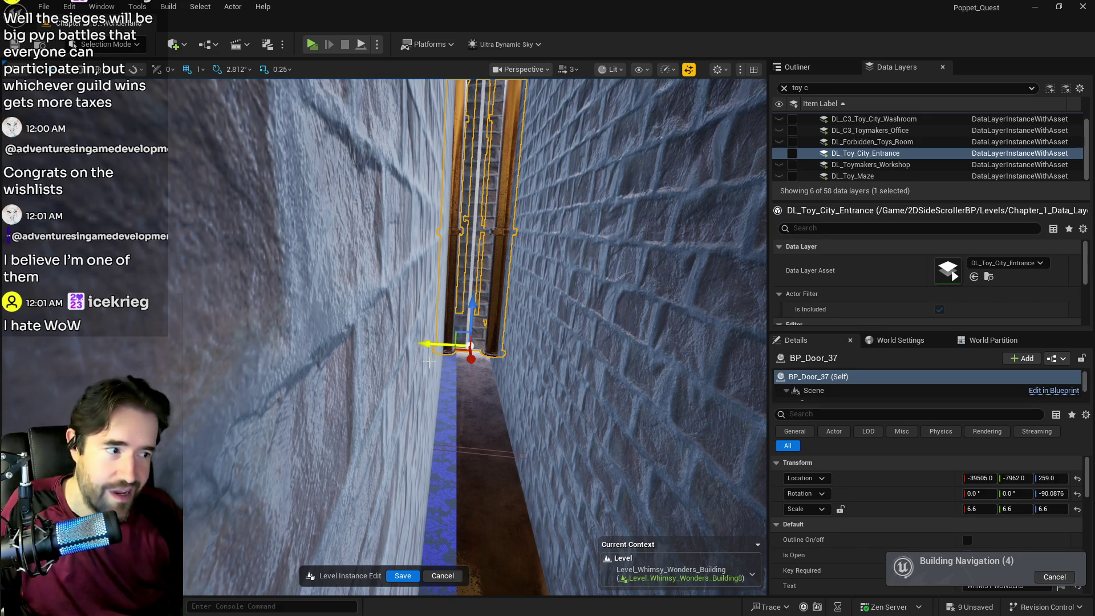
# - Fly into the building interior and select the left of the two EXIT doors
pyautogui.press('f')
pyautogui.press('w')
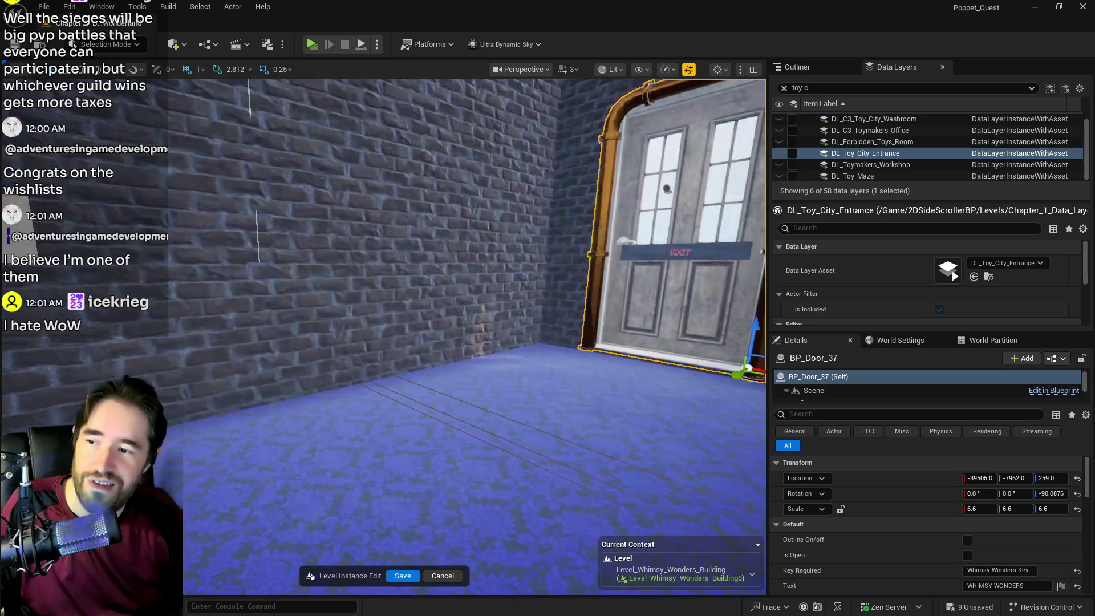
pyautogui.press('w')
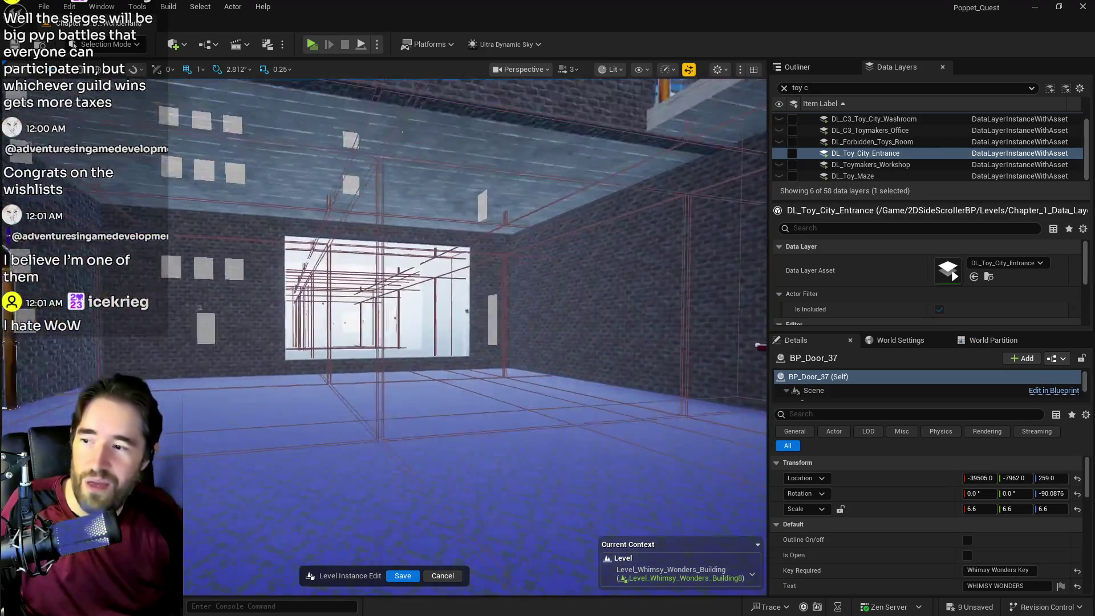
pyautogui.press('w')
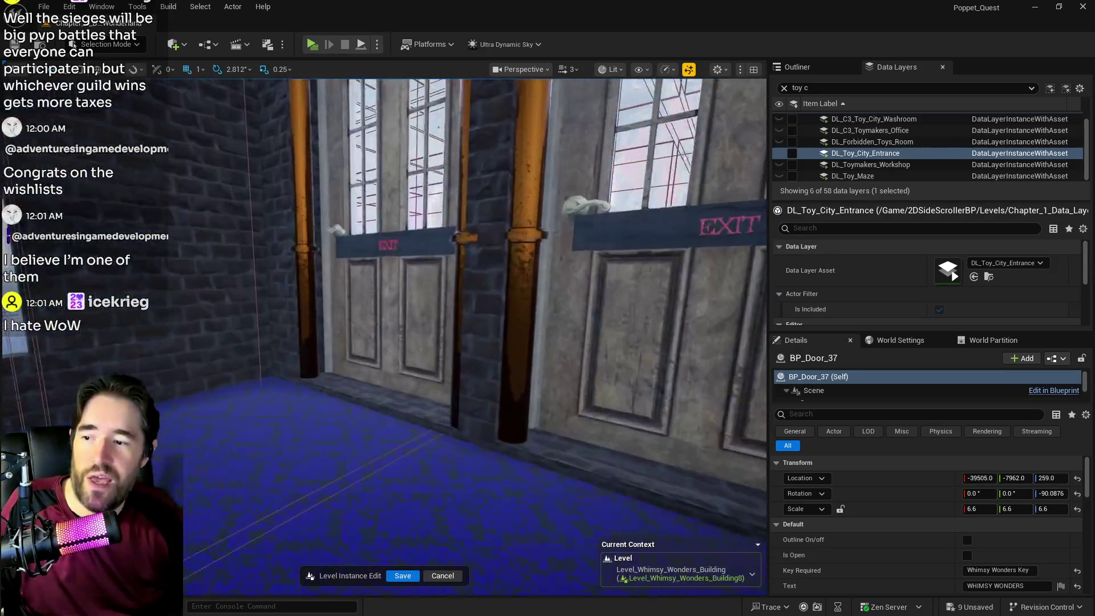
pyautogui.click(427, 349)
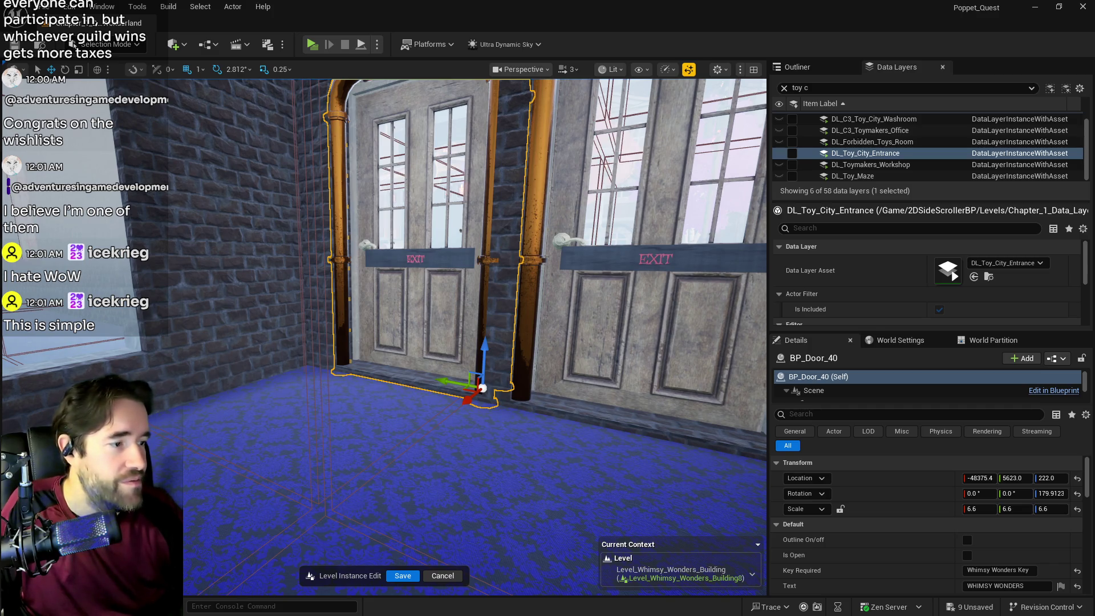
# - Select both EXIT doors, move them toward the room, and raise them to Z 255
pyautogui.keyDown('ctrl'); pyautogui.click(592, 350); pyautogui.keyUp('ctrl')
pyautogui.moveTo(591, 350); pyautogui.dragTo(624, 362)
pyautogui.moveTo(641, 407); pyautogui.dragTo(620, 413)
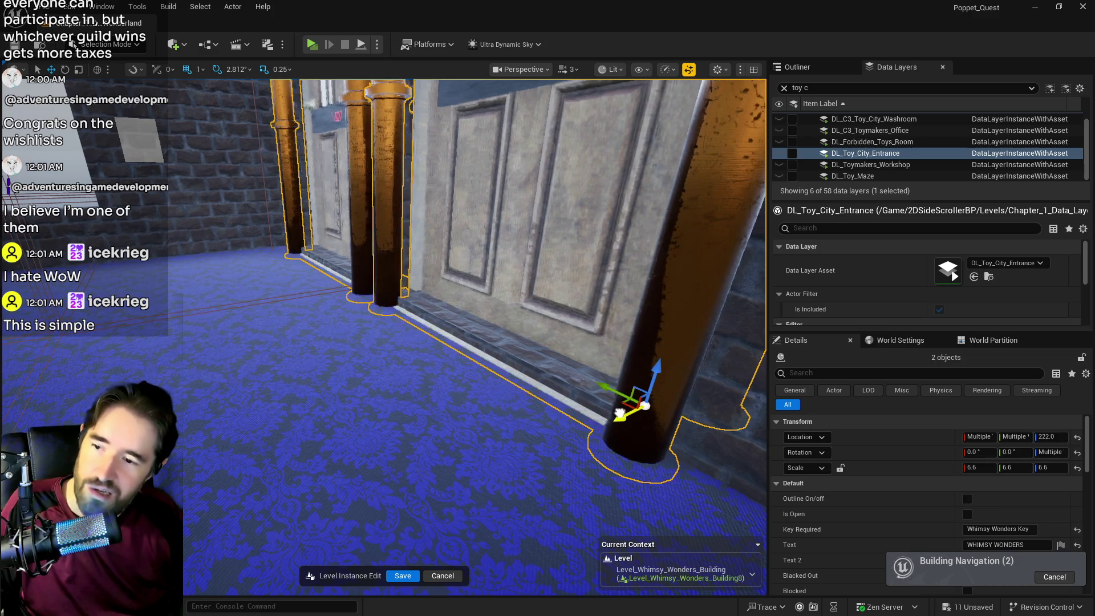
pyautogui.moveTo(653, 376); pyautogui.dragTo(666, 359)
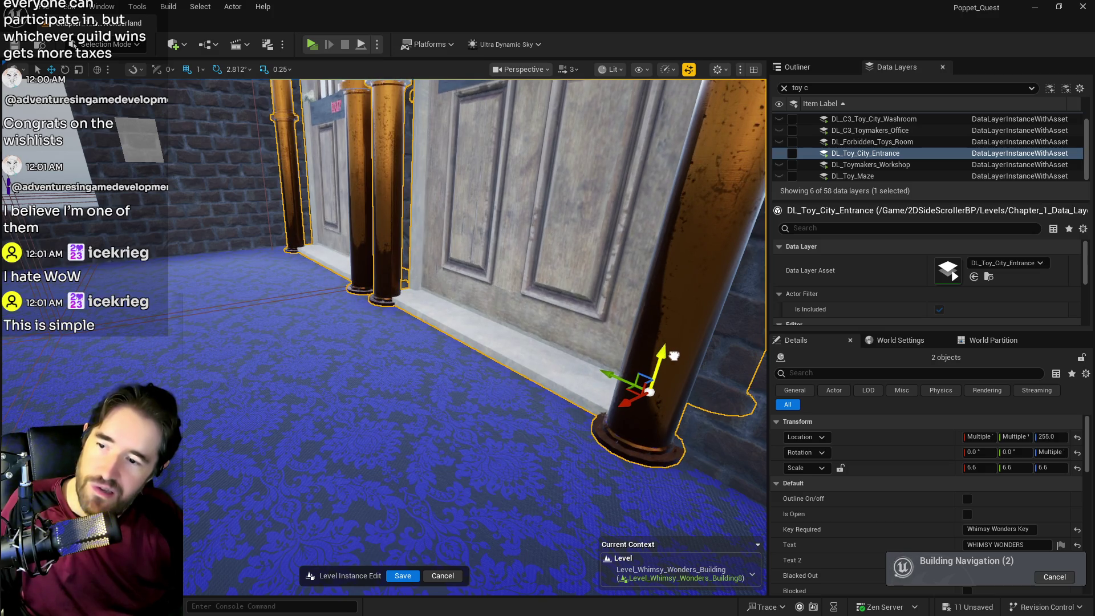
pyautogui.moveTo(467, 292); pyautogui.dragTo(408, 293)
pyautogui.click(456, 421)
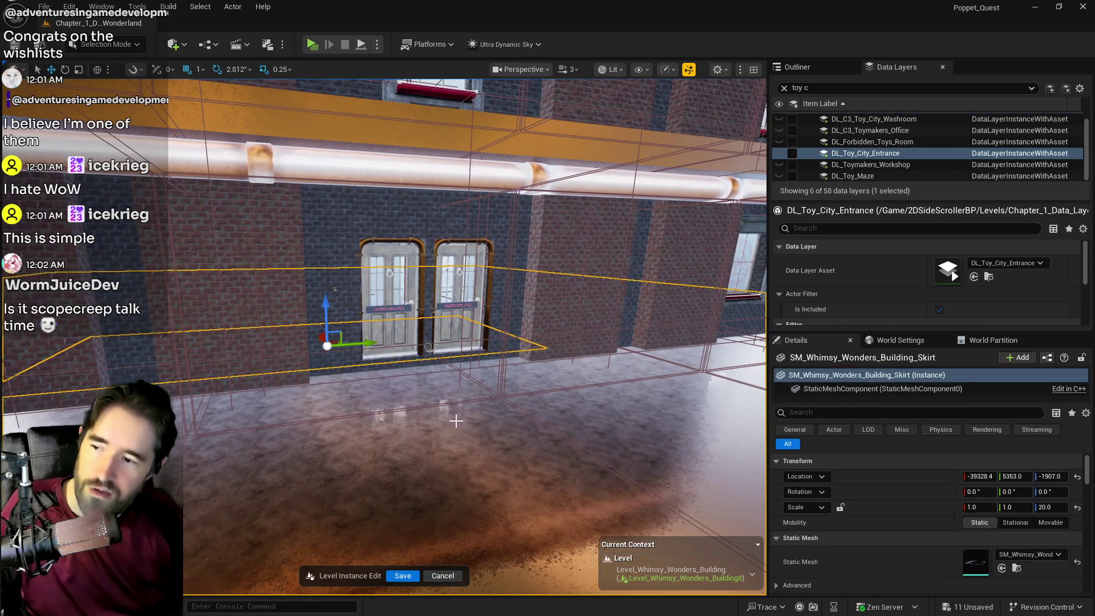
# - Save the Whimsy Wonders level instance edits with Ctrl+S
pyautogui.moveTo(457, 421); pyautogui.dragTo(434, 394)
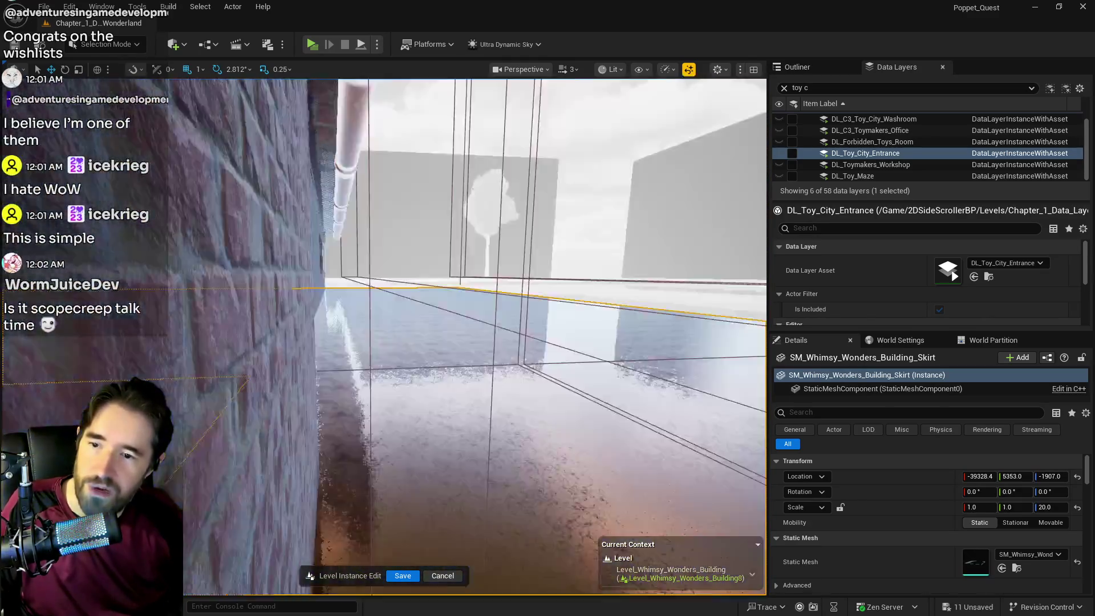
pyautogui.moveTo(433, 394); pyautogui.dragTo(428, 388)
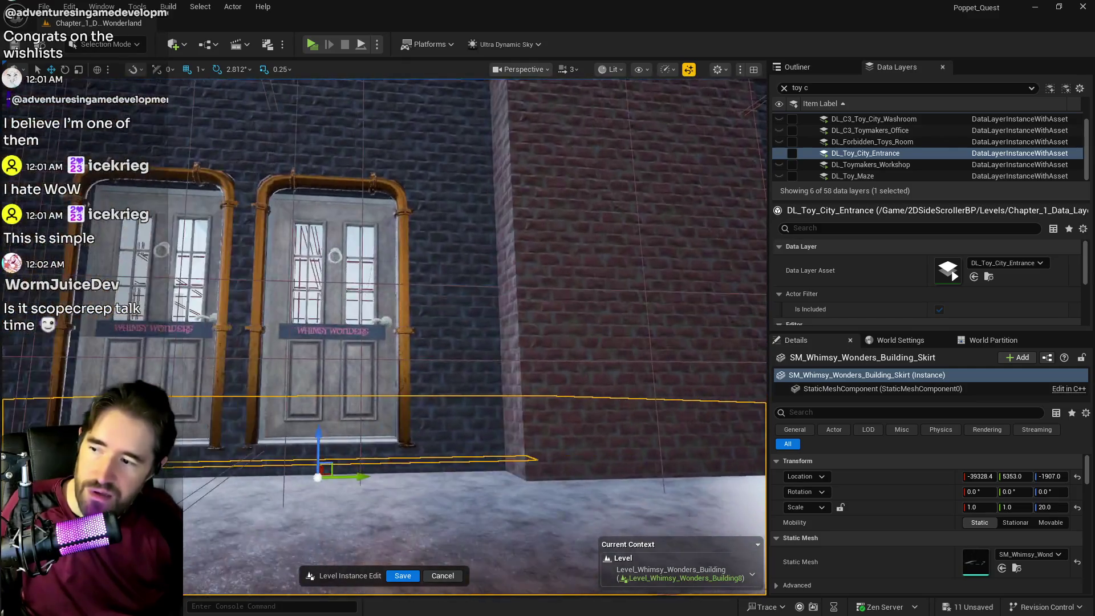
pyautogui.moveTo(384, 336)
pyautogui.mouseDown()
pyautogui.moveTo(317, 284)
pyautogui.moveTo(331, 291)
pyautogui.mouseUp()
pyautogui.moveTo(456, 421); pyautogui.dragTo(456, 420)
pyautogui.hotkey('ctrl', 's')
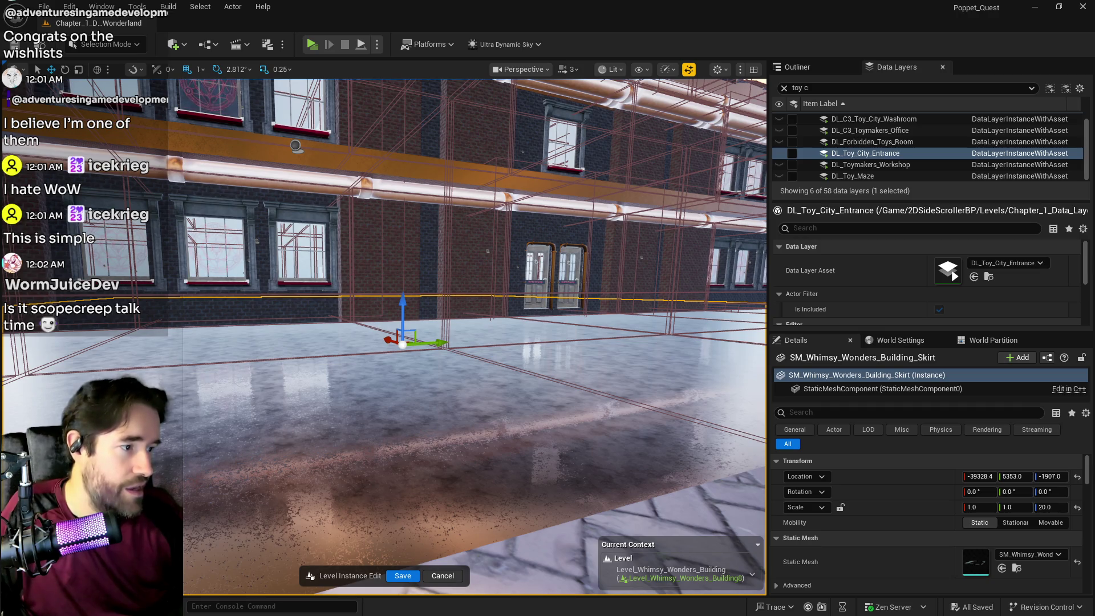
# - Raise the building's skirt mesh to Z scale 20.0, check the doors, and save again
pyautogui.moveTo(714, 447); pyautogui.dragTo(782, 450)
pyautogui.press('w')
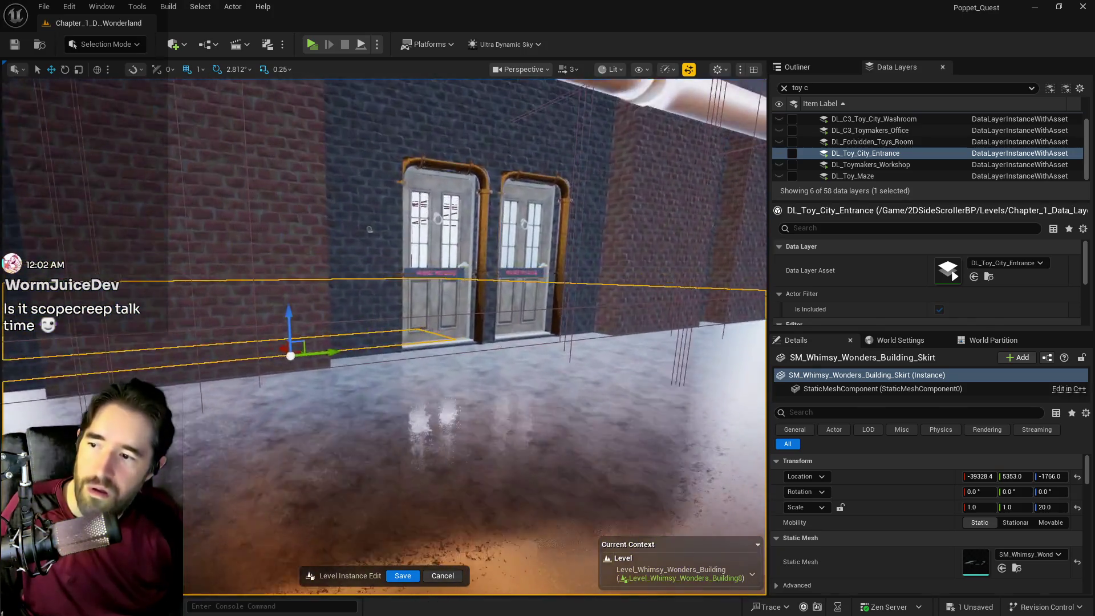
pyautogui.press('w')
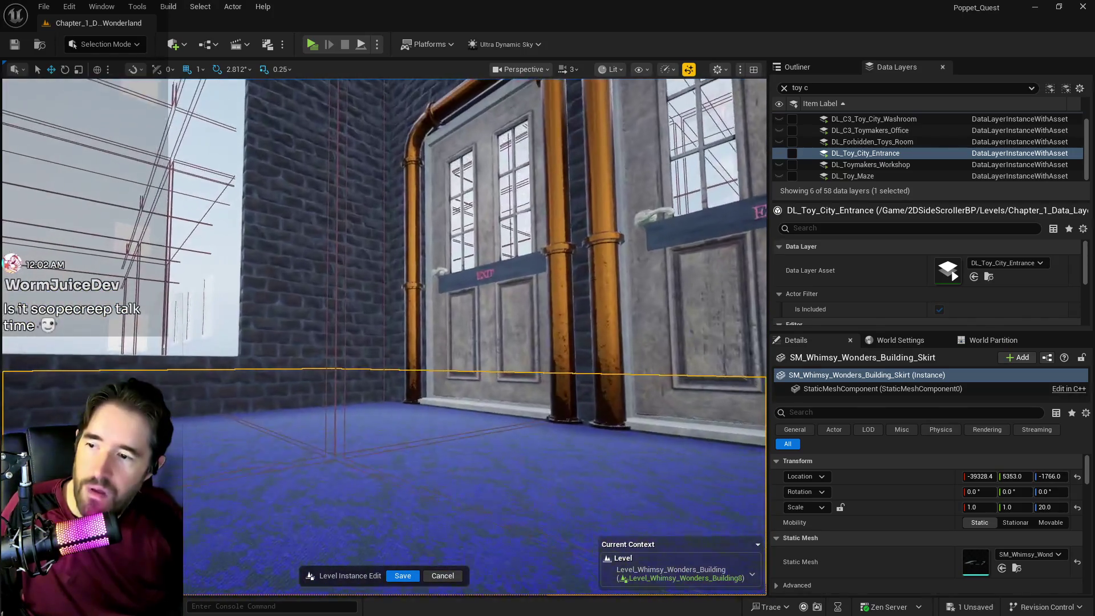
pyautogui.press('w')
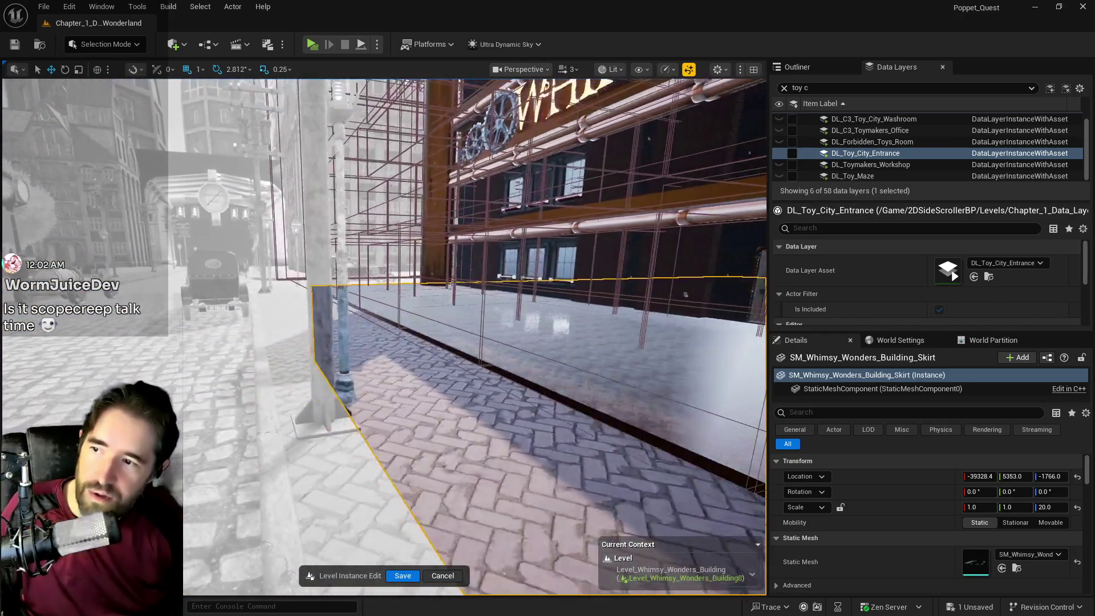
pyautogui.press('f')
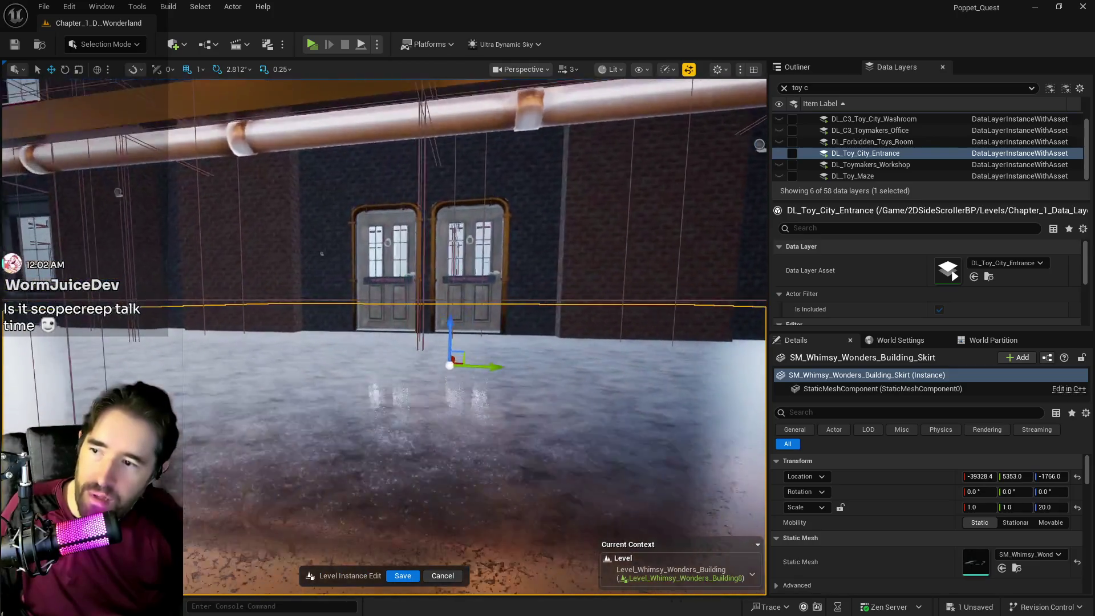
pyautogui.scroll(5, 383, 336)
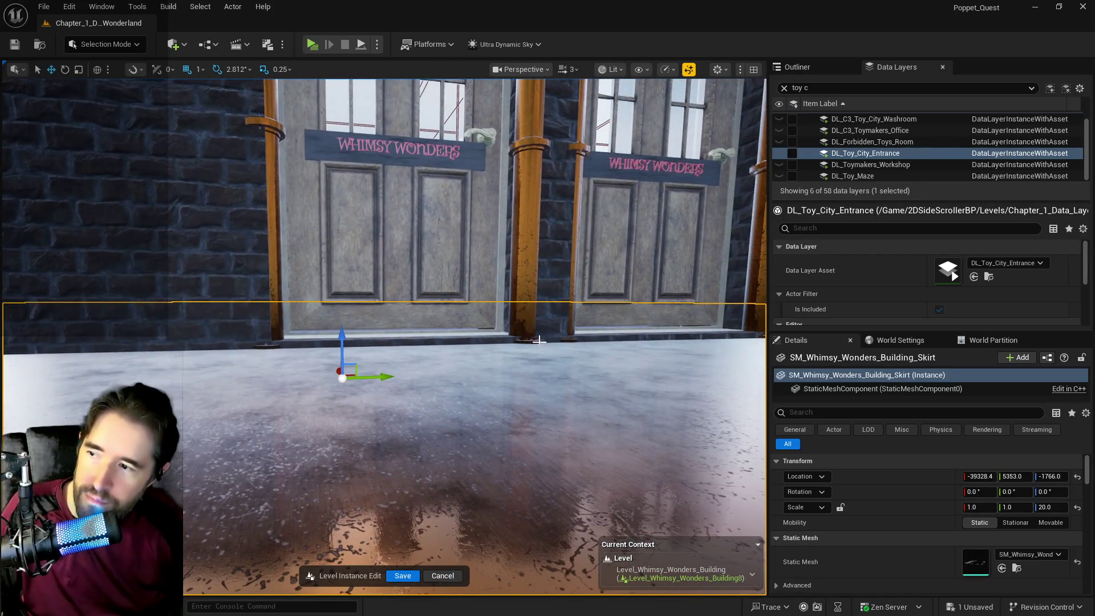
pyautogui.moveTo(383, 337)
pyautogui.mouseDown()
pyautogui.moveTo(383, 319)
pyautogui.moveTo(342, 303)
pyautogui.moveTo(365, 304)
pyautogui.moveTo(328, 306)
pyautogui.moveTo(538, 343)
pyautogui.mouseUp()
pyautogui.hotkey('ctrl', 's')
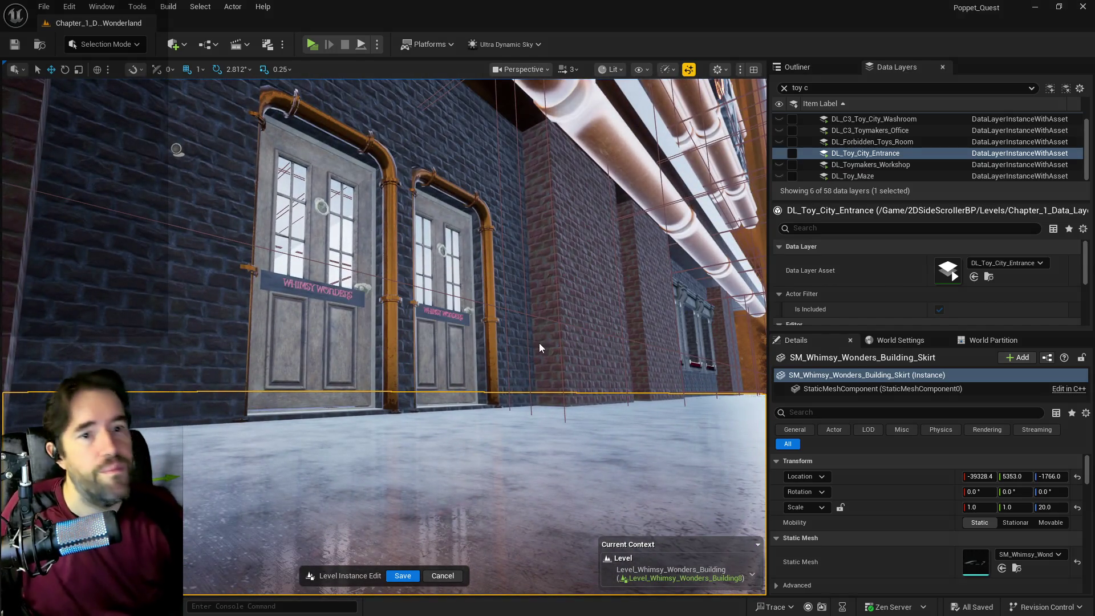
# - Save and exit the building instance, select Level_Shadowdark_City, and undo an accidental move
pyautogui.click(403, 577)
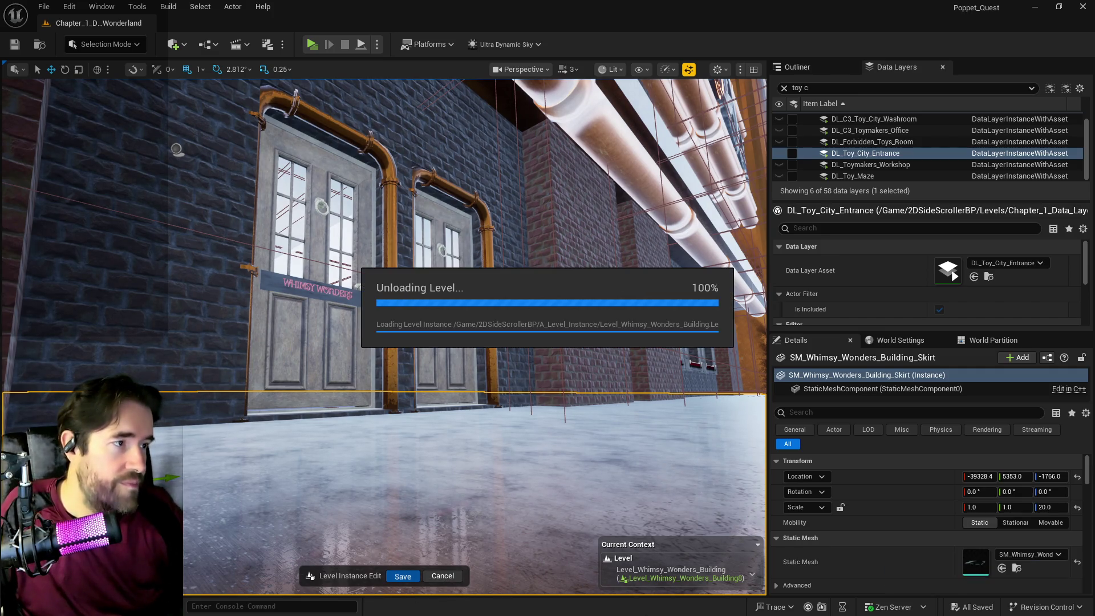
pyautogui.moveTo(177, 149)
pyautogui.mouseDown()
pyautogui.moveTo(199, 159)
pyautogui.moveTo(199, 188)
pyautogui.moveTo(228, 166)
pyautogui.moveTo(251, 182)
pyautogui.moveTo(217, 183)
pyautogui.mouseUp()
pyautogui.click(239, 172)
pyautogui.moveTo(505, 341); pyautogui.dragTo(510, 343)
pyautogui.moveTo(420, 319); pyautogui.dragTo(417, 318)
pyautogui.hotkey('ctrl', 'z')
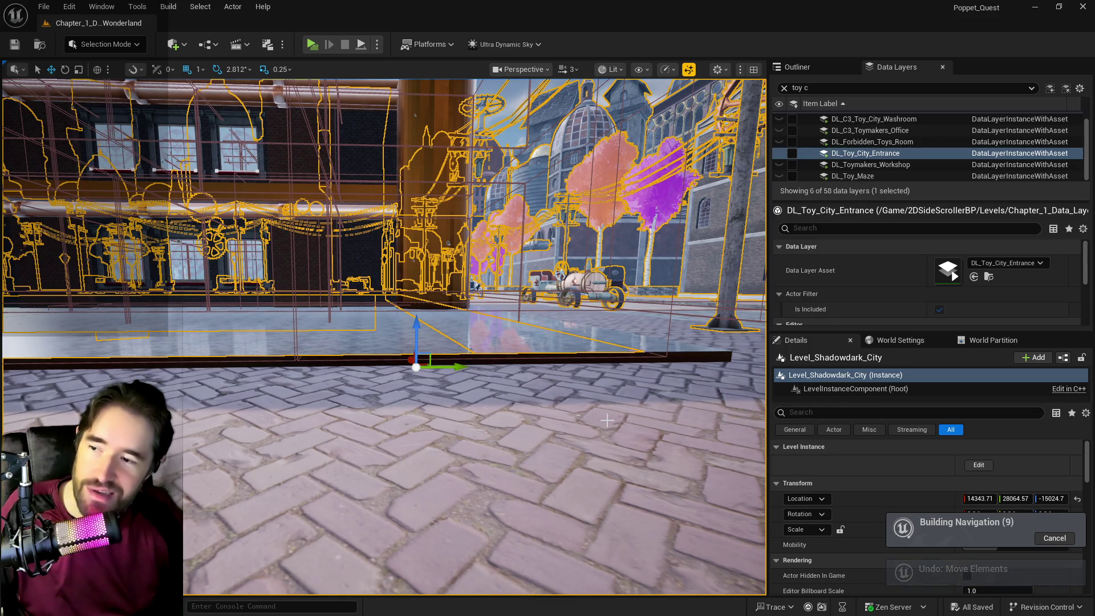
# - Try Level_Shadowdark_City Z locations of -14924, -14900 and -14950
pyautogui.click(1050, 499)
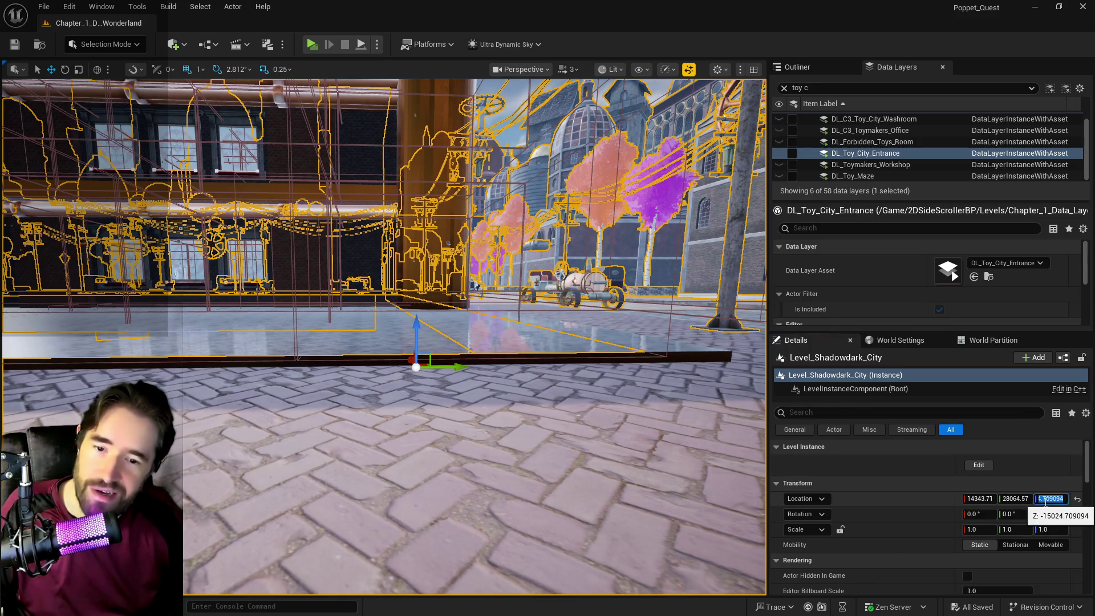
pyautogui.press('Return')
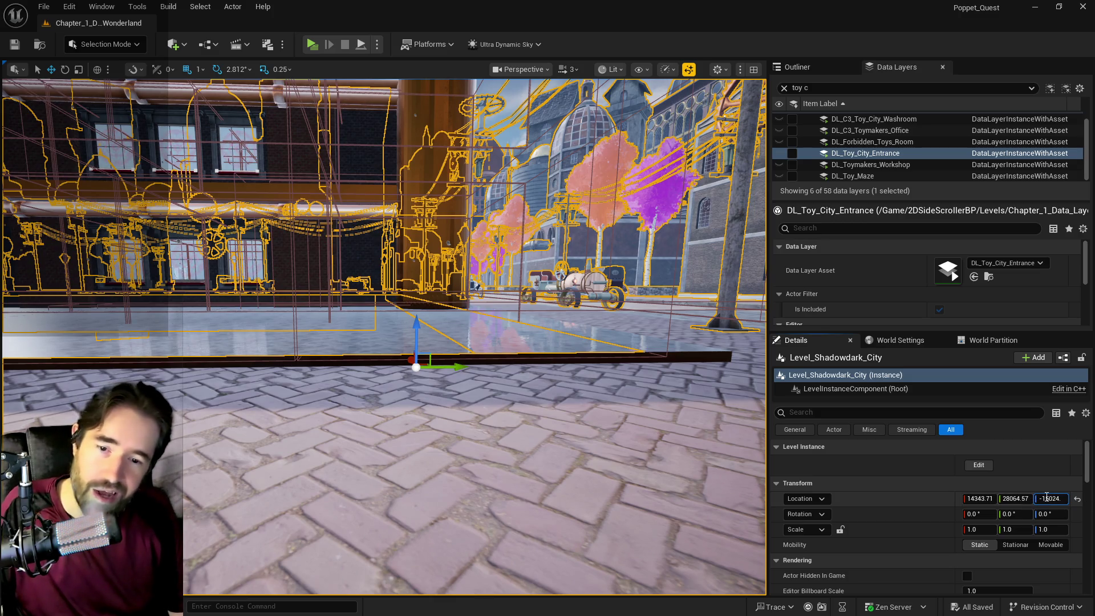
pyautogui.moveTo(1052, 498)
pyautogui.press('Return')
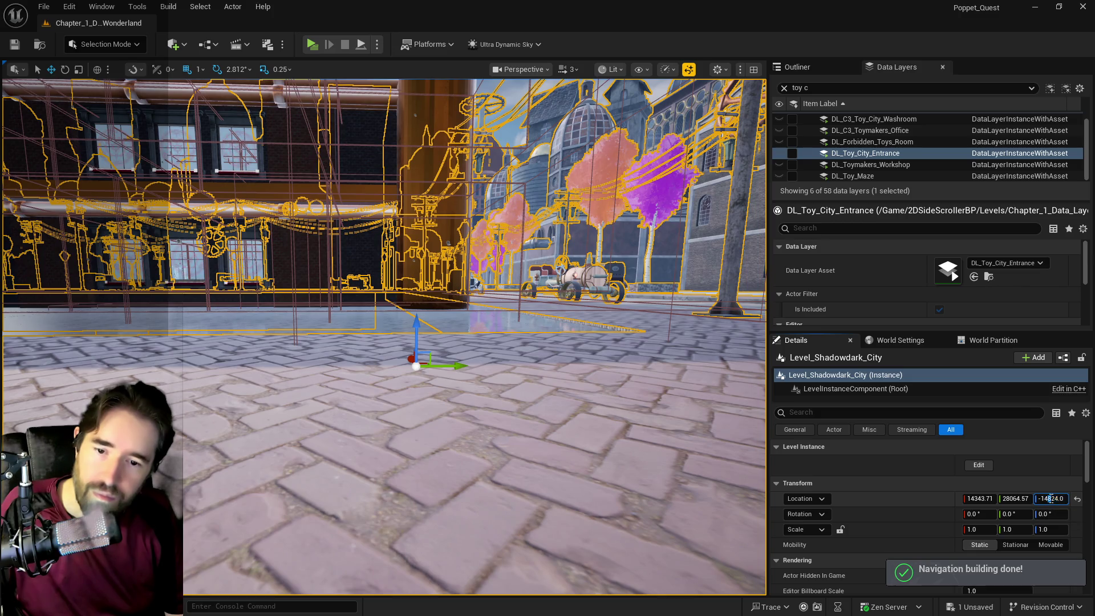
pyautogui.write('-14924')
pyautogui.press('Return')
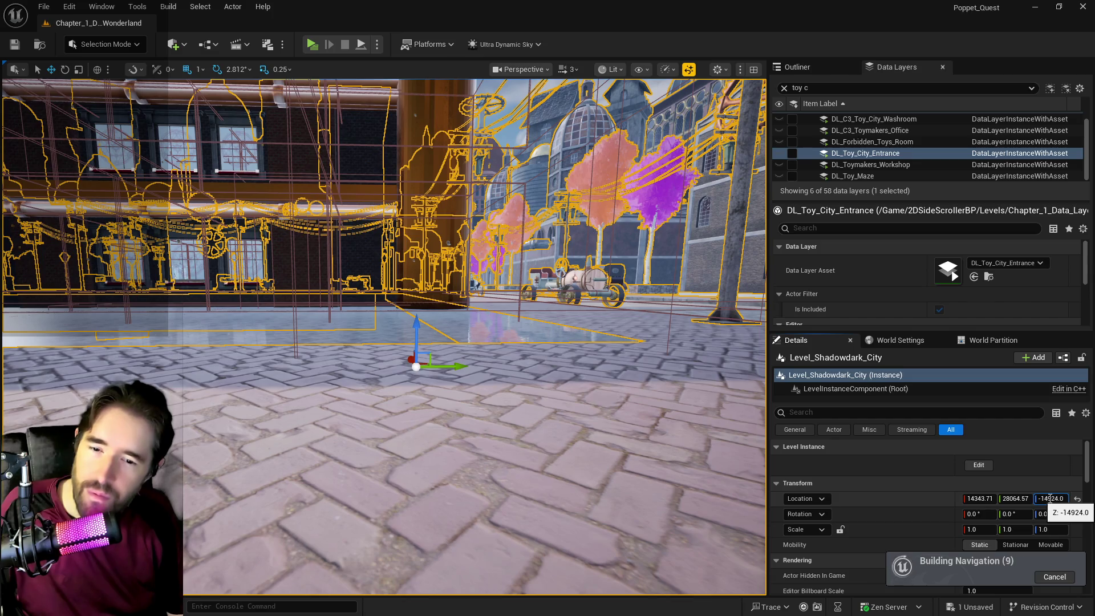
pyautogui.moveTo(1051, 499); pyautogui.dragTo(1056, 498)
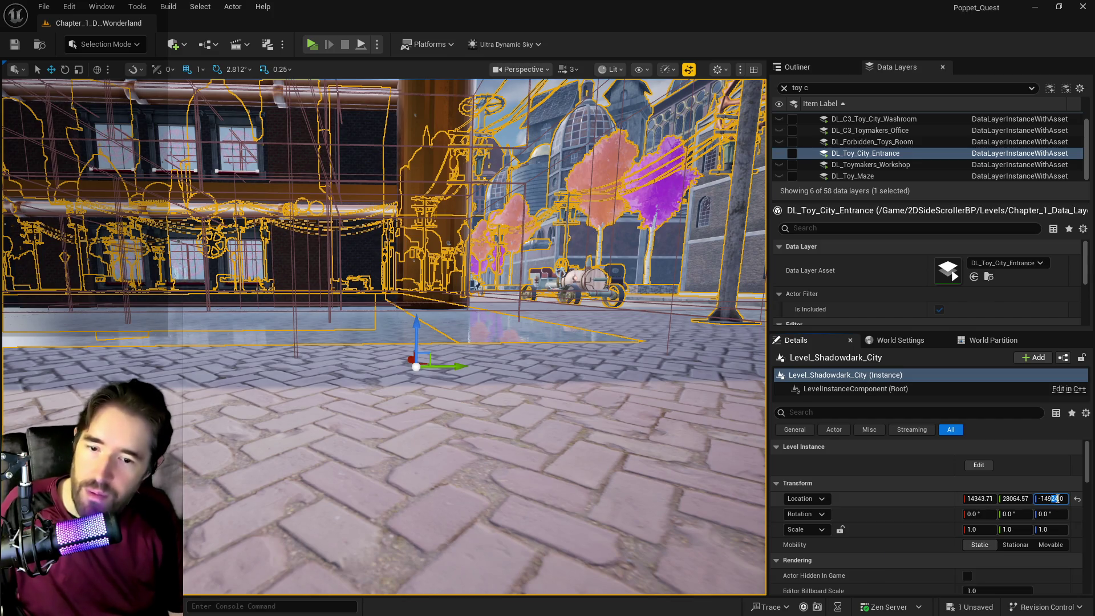
pyautogui.write('0')
pyautogui.press('Return')
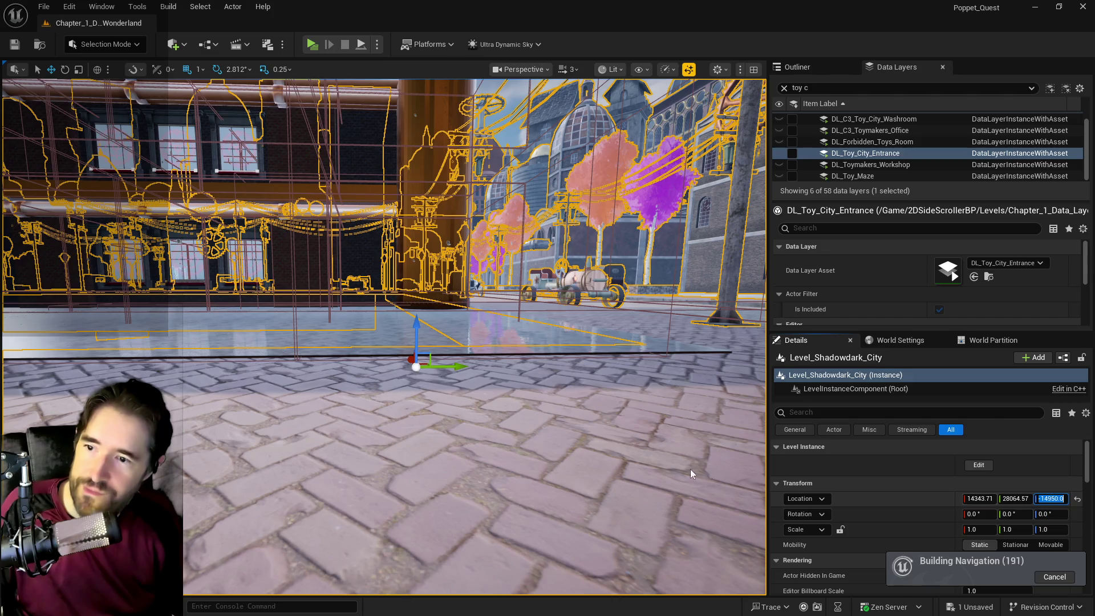
pyautogui.press('Return')
# - Fine-tune the instance's Z through -14960, -14940 and -14930, settling at -14935.0
pyautogui.press('Up')
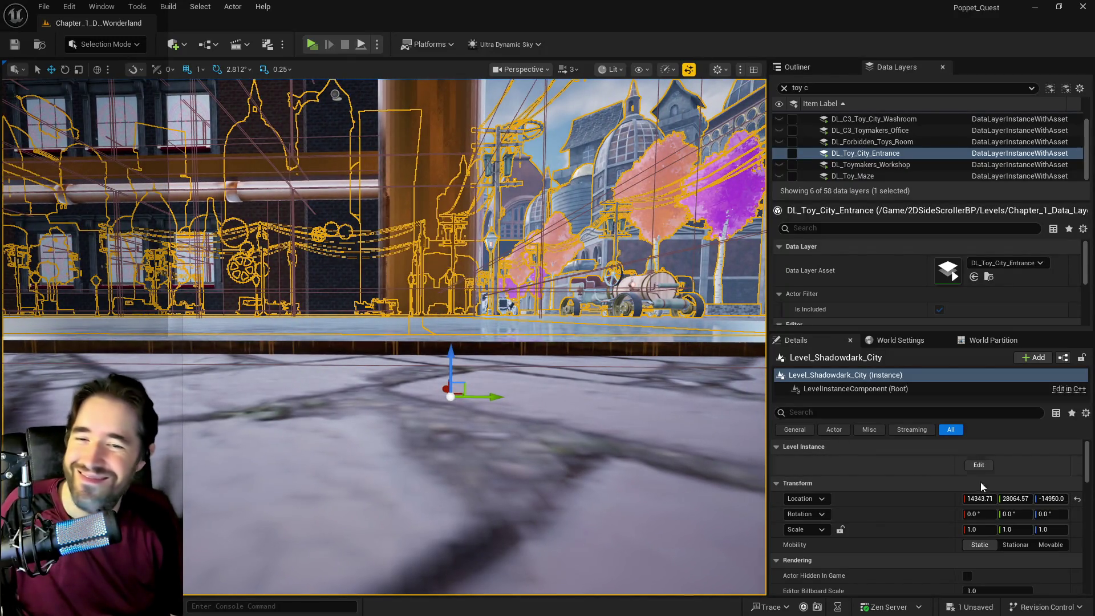
pyautogui.click(1055, 500)
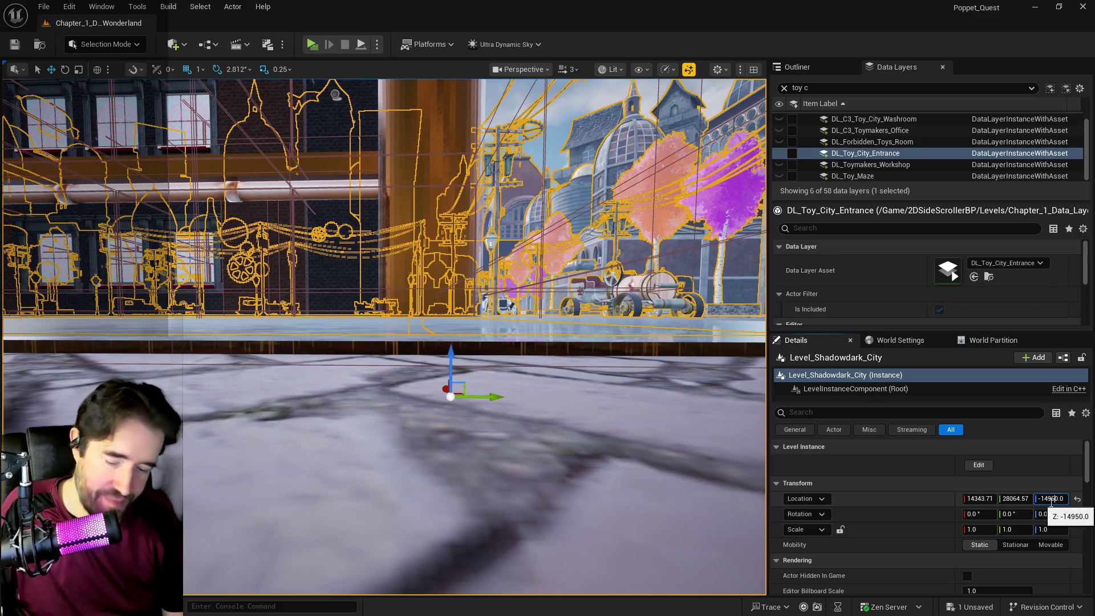
pyautogui.press('Return')
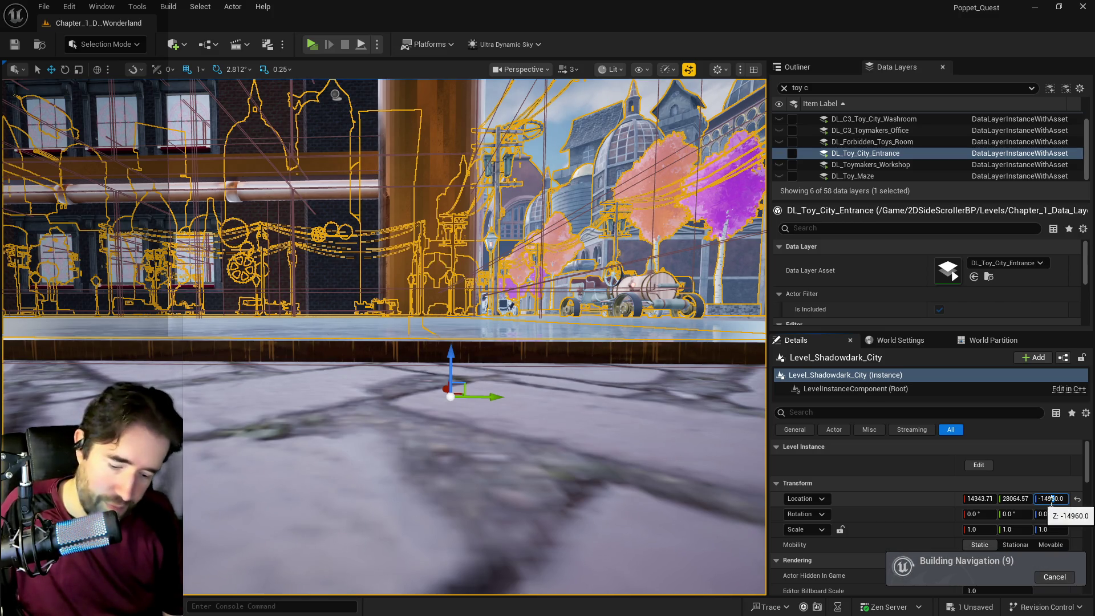
pyautogui.press('BackSpace')
pyautogui.write('4')
pyautogui.press('Return')
pyautogui.click(1051, 500)
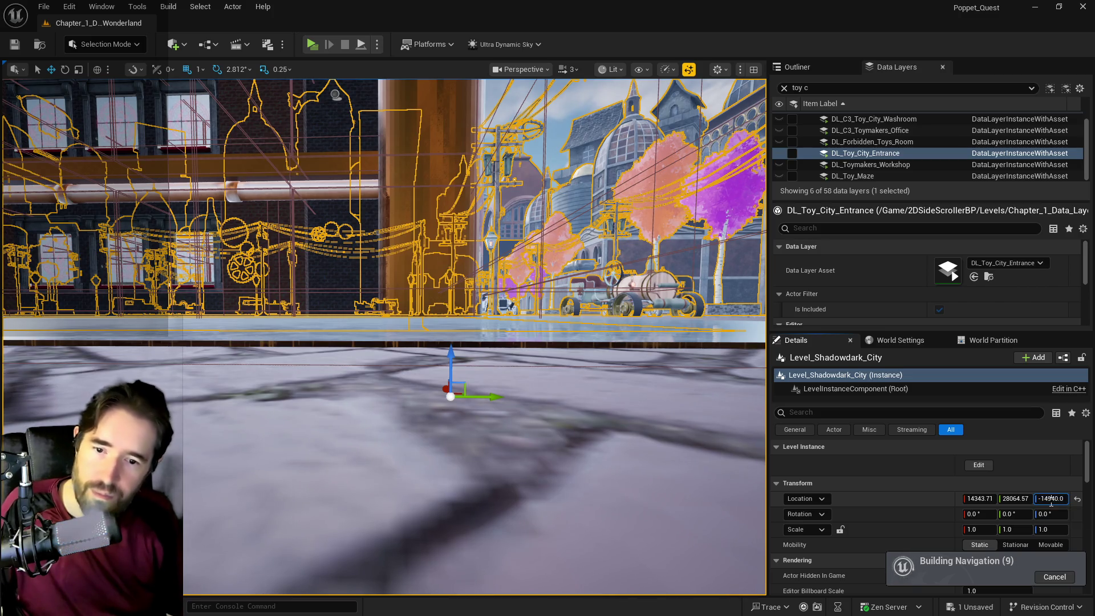
pyautogui.press('BackSpace')
pyautogui.write('3')
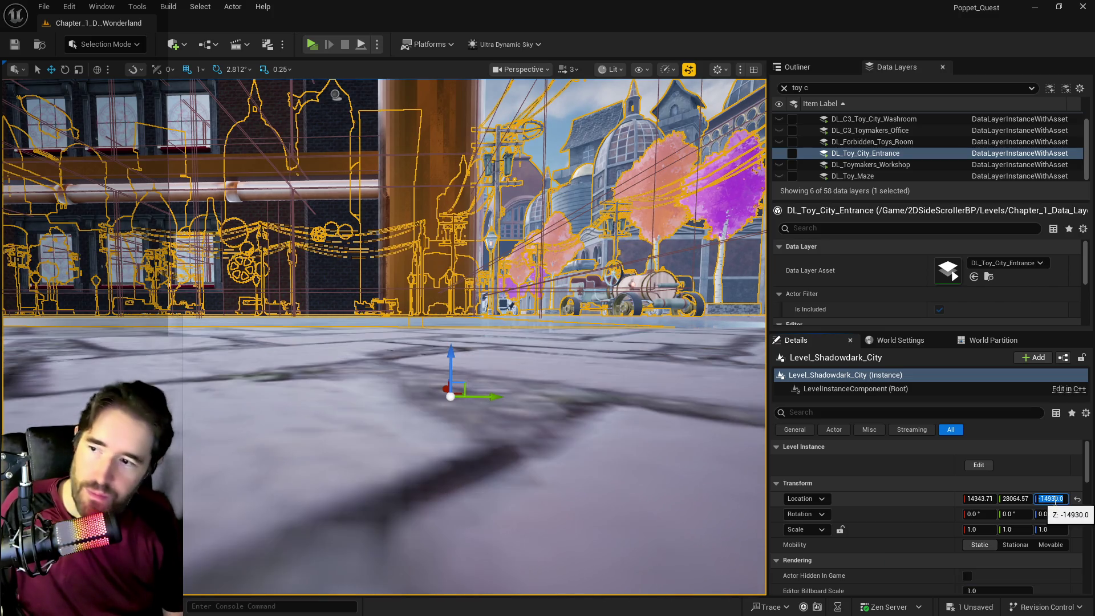
pyautogui.press('Return')
pyautogui.click(1054, 500)
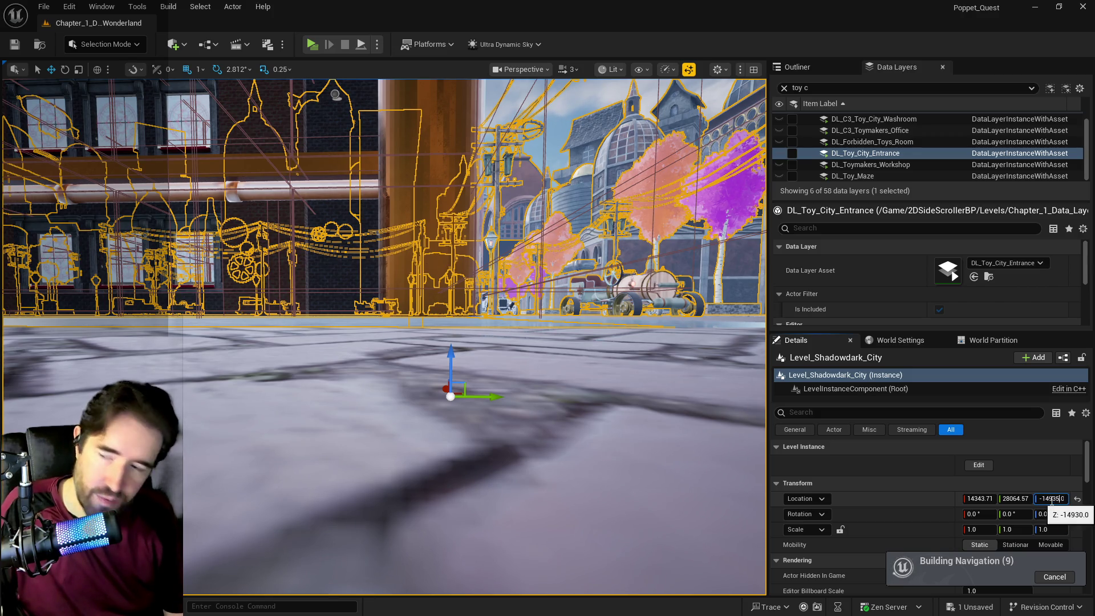
pyautogui.press('Return')
pyautogui.moveTo(457, 399)
pyautogui.mouseDown()
pyautogui.moveTo(457, 433)
pyautogui.moveTo(434, 467)
pyautogui.moveTo(417, 422)
pyautogui.moveTo(506, 378)
pyautogui.mouseUp()
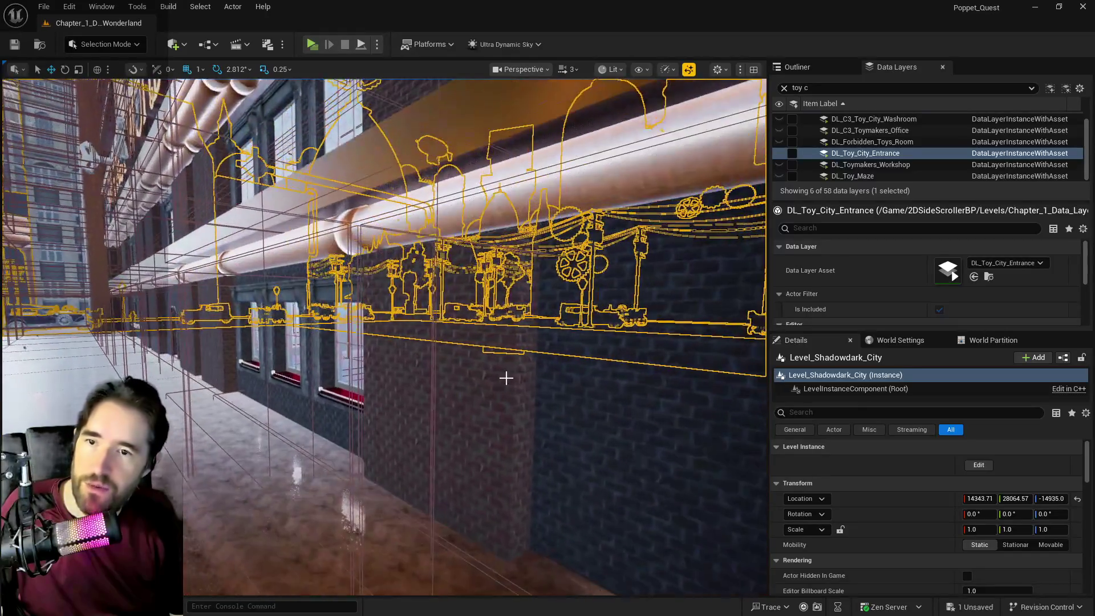
# - Save the level, select SM_Chapter_3_Floor and bring up its actor options in the Outliner
pyautogui.hotkey('ctrl', 's')
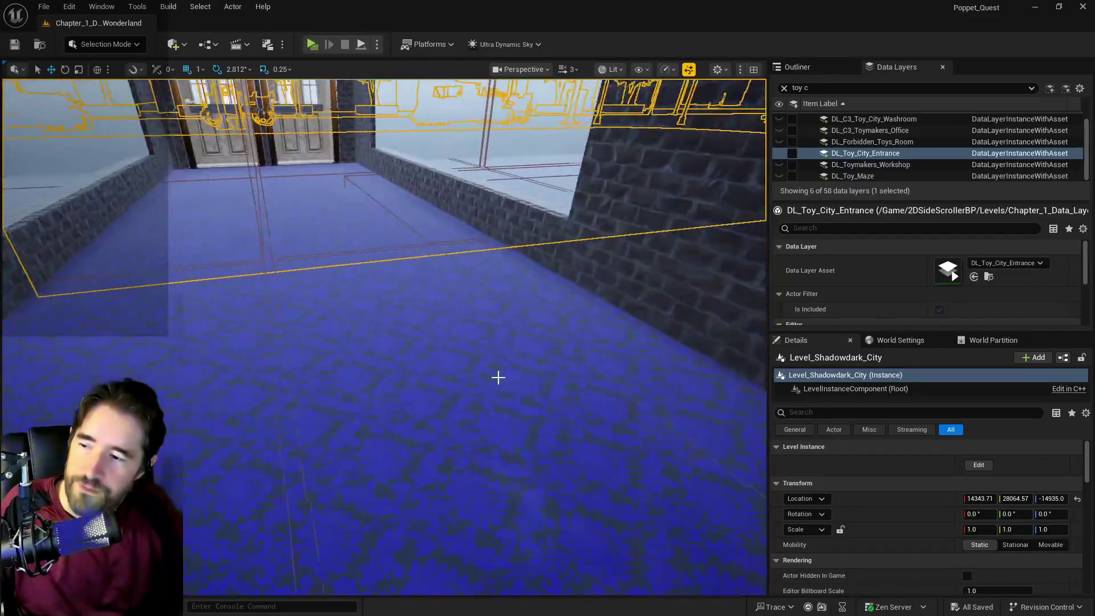
pyautogui.click(498, 377)
pyautogui.press('f')
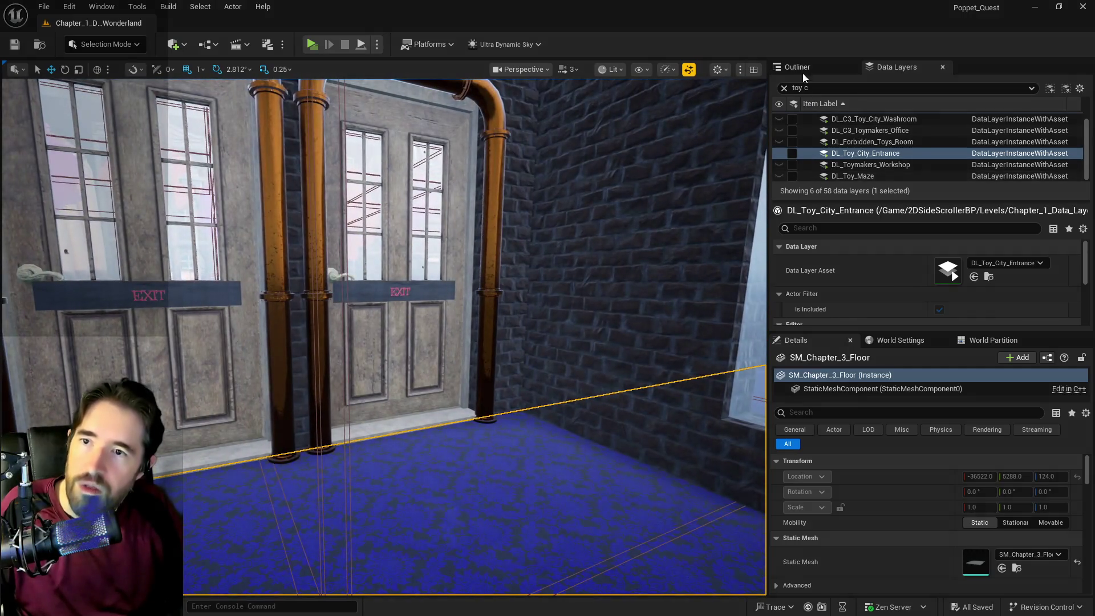
pyautogui.click(802, 71)
pyautogui.rightClick(871, 224)
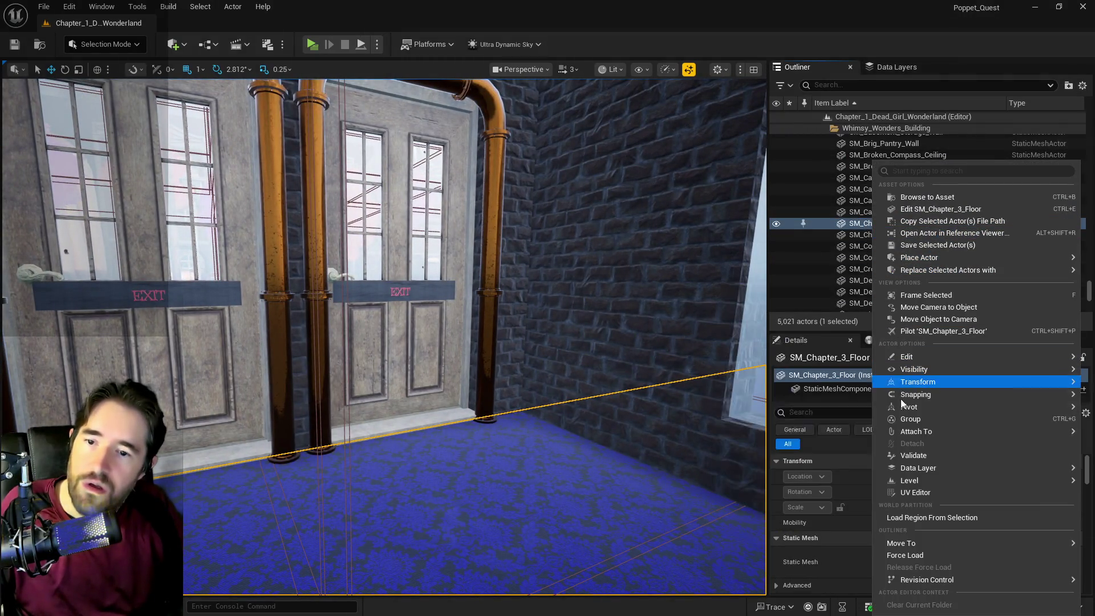
# - Unlock SM_Chapter_3_Floor's movement and raise it through Z 120 and 130 to 135
pyautogui.moveTo(899, 382)
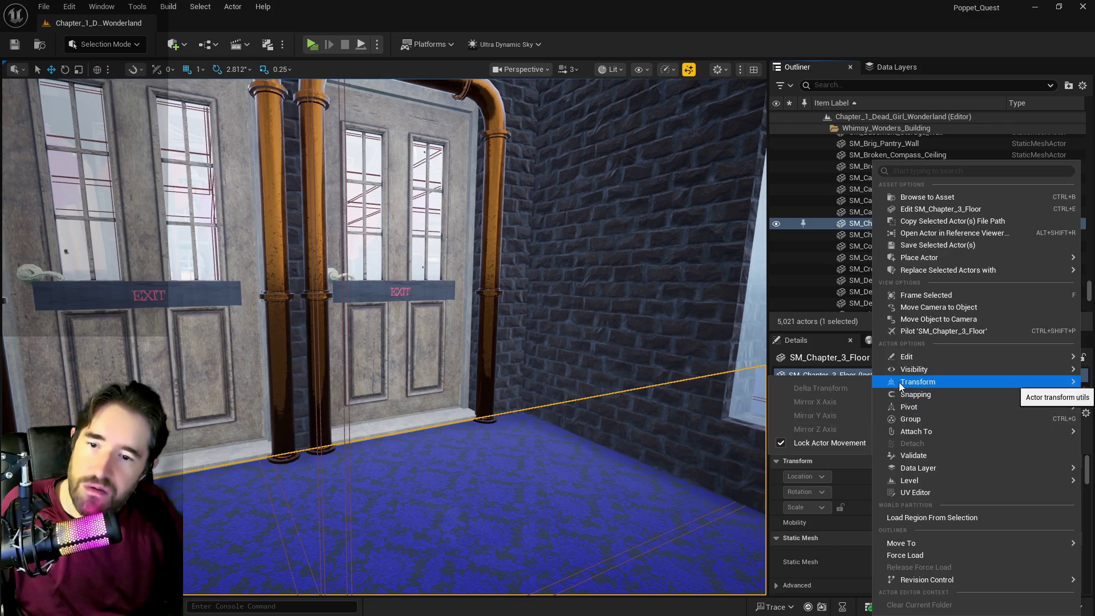
pyautogui.click(784, 445)
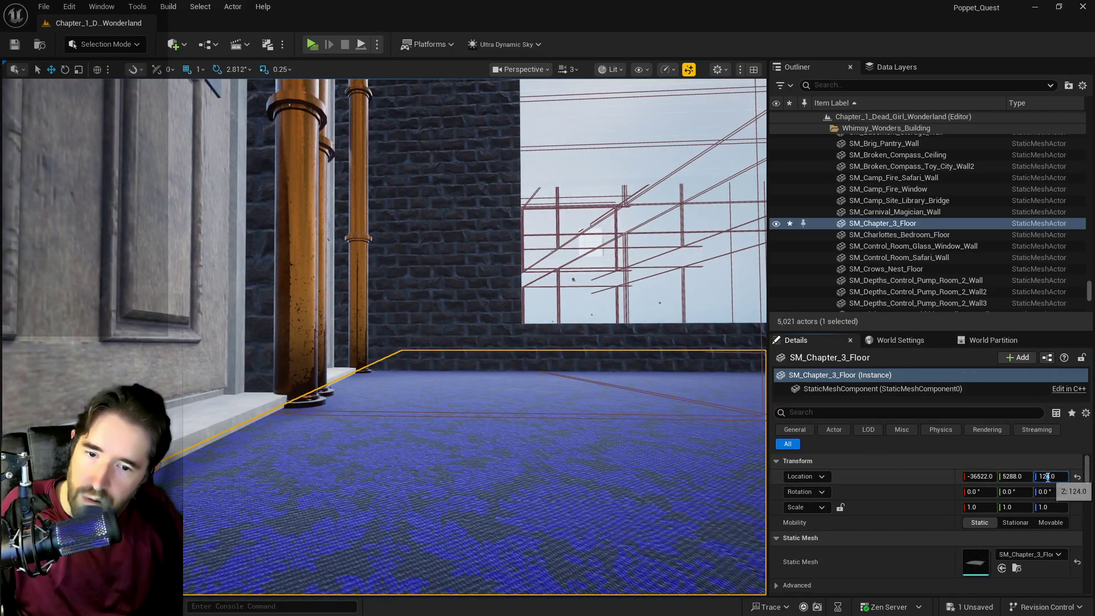
pyautogui.write('120')
pyautogui.press('Return')
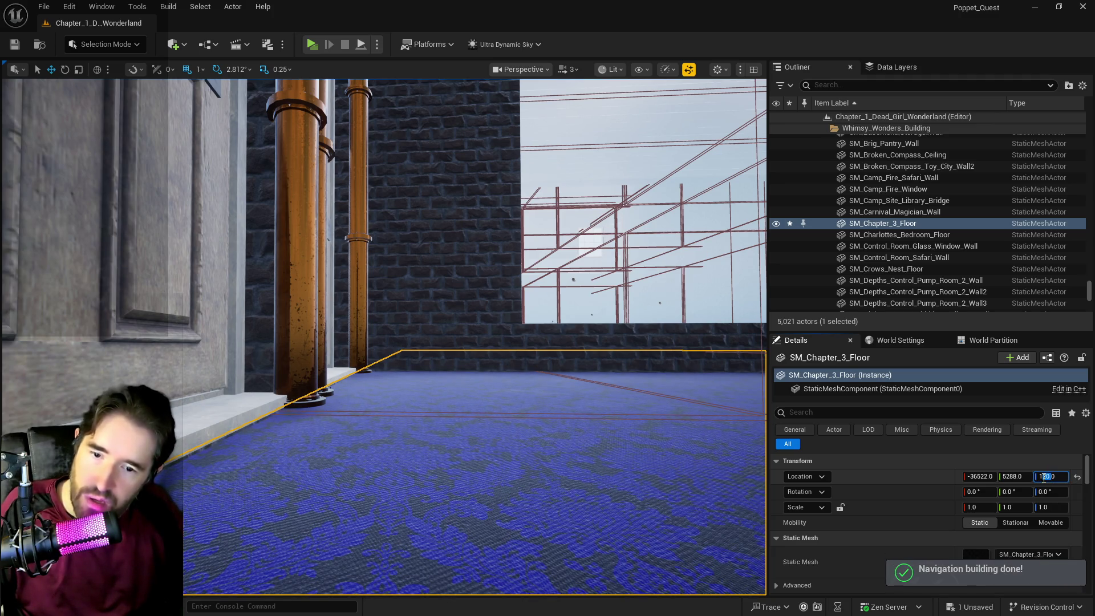
pyautogui.press('Return')
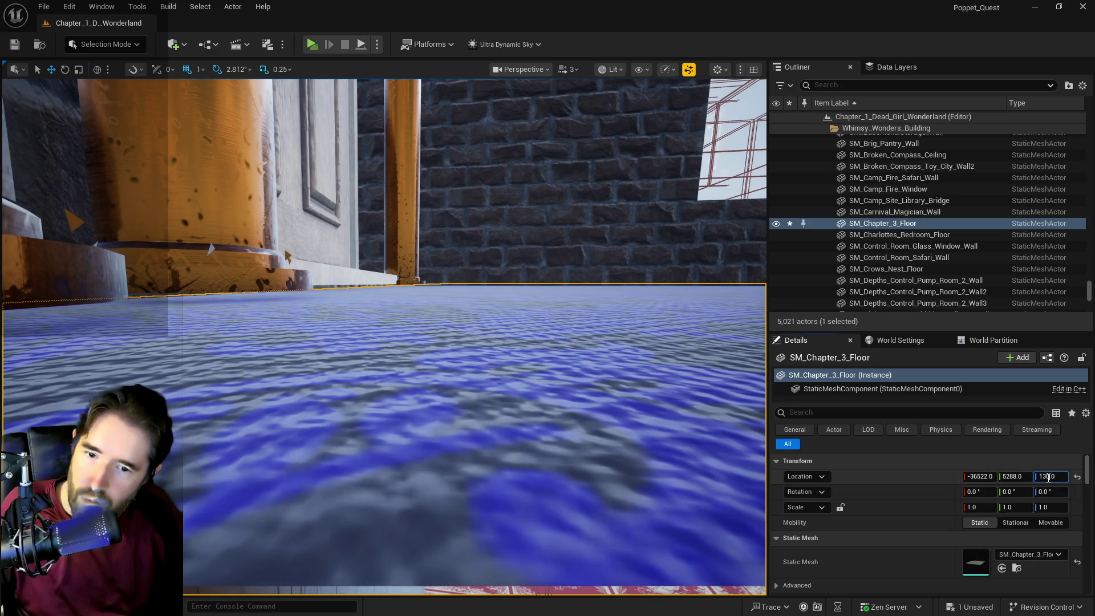
pyautogui.write('135')
pyautogui.press('Return')
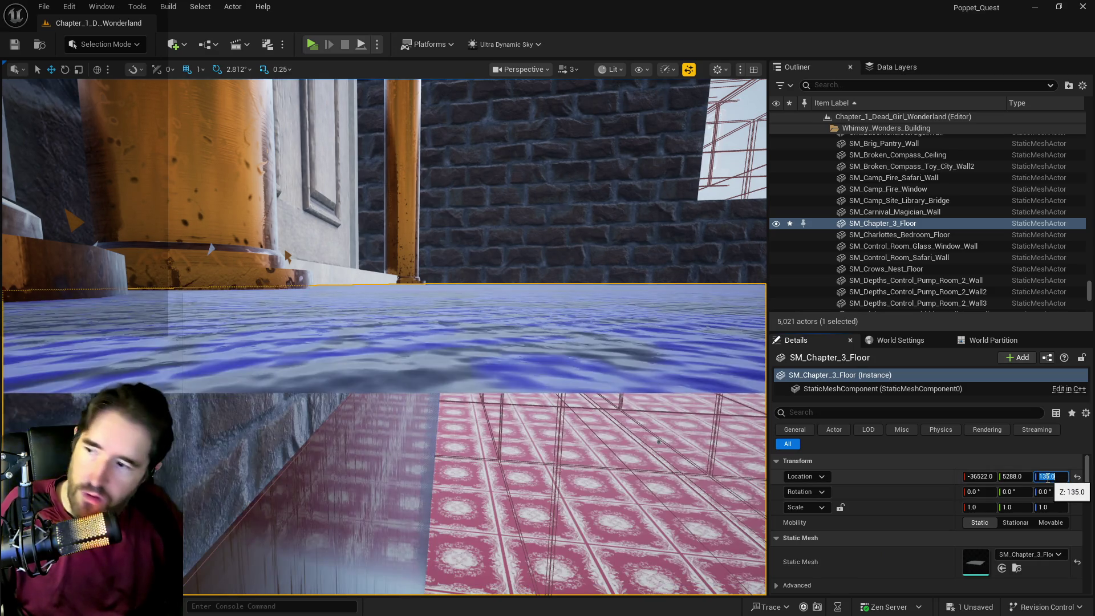
pyautogui.moveTo(640, 389); pyautogui.dragTo(322, 116)
pyautogui.moveTo(384, 336)
pyautogui.mouseDown()
pyautogui.moveTo(383, 309)
pyautogui.moveTo(353, 400)
pyautogui.moveTo(383, 280)
pyautogui.moveTo(384, 357)
pyautogui.moveTo(353, 285)
pyautogui.moveTo(387, 405)
pyautogui.moveTo(370, 402)
pyautogui.moveTo(374, 343)
pyautogui.mouseUp()
pyautogui.click(386, 405)
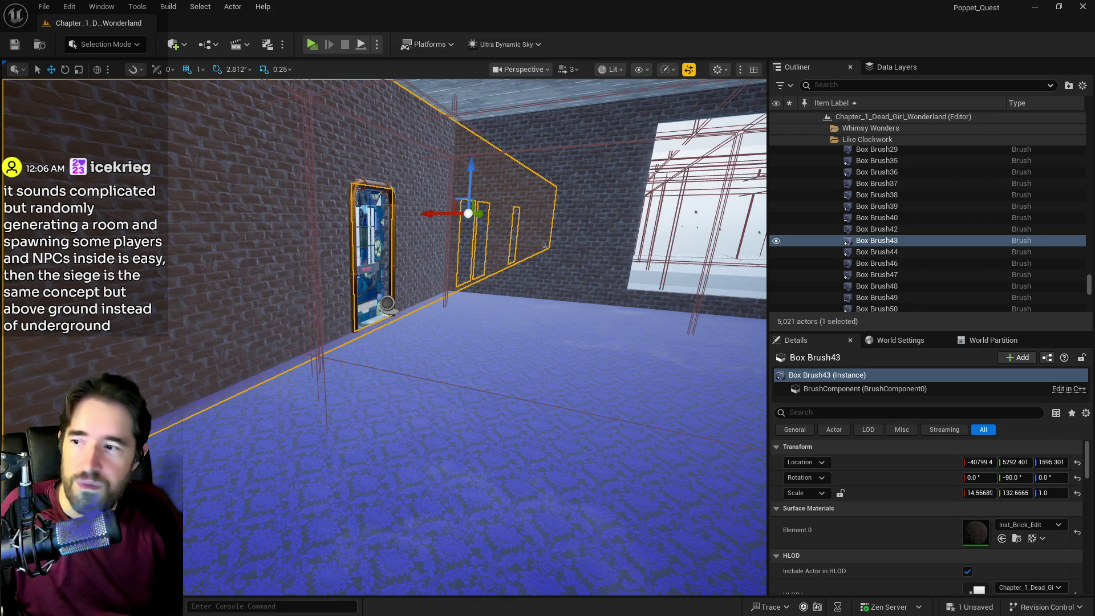
pyautogui.moveTo(190, 401)
pyautogui.mouseDown()
pyautogui.moveTo(240, 388)
pyautogui.moveTo(197, 322)
pyautogui.moveTo(326, 370)
pyautogui.moveTo(326, 353)
pyautogui.moveTo(400, 357)
pyautogui.mouseUp()
pyautogui.click(339, 353)
pyautogui.keyDown('ctrl'); pyautogui.click(569, 330); pyautogui.keyUp('ctrl')
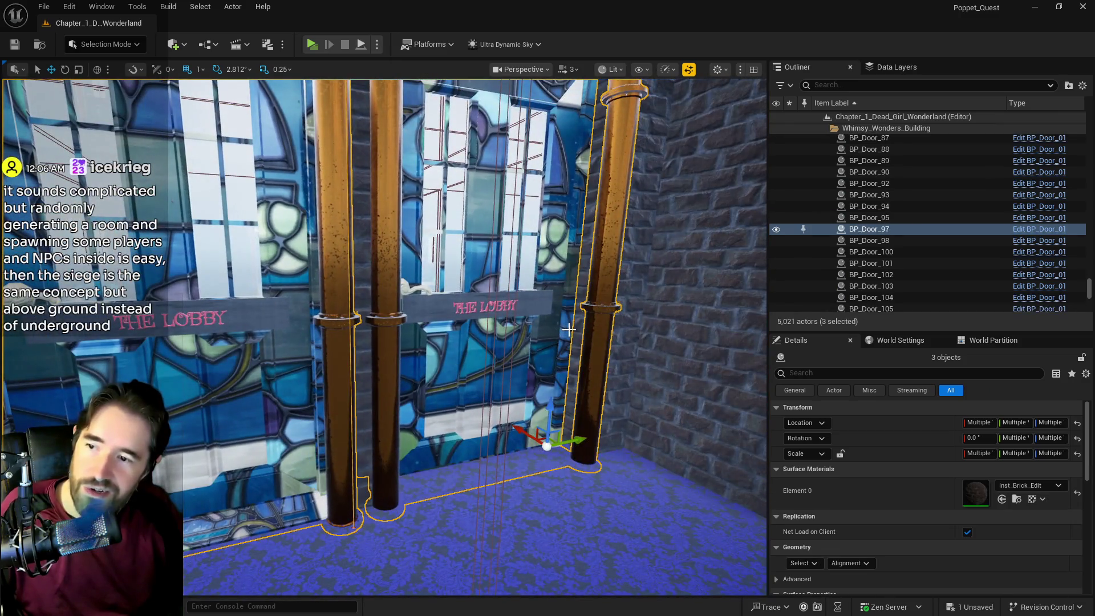
pyautogui.keyDown('ctrl'); pyautogui.click(576, 329); pyautogui.keyUp('ctrl')
pyautogui.moveTo(576, 330); pyautogui.dragTo(564, 346)
pyautogui.moveTo(543, 278); pyautogui.dragTo(553, 275)
pyautogui.hotkey('ctrl', 'z')
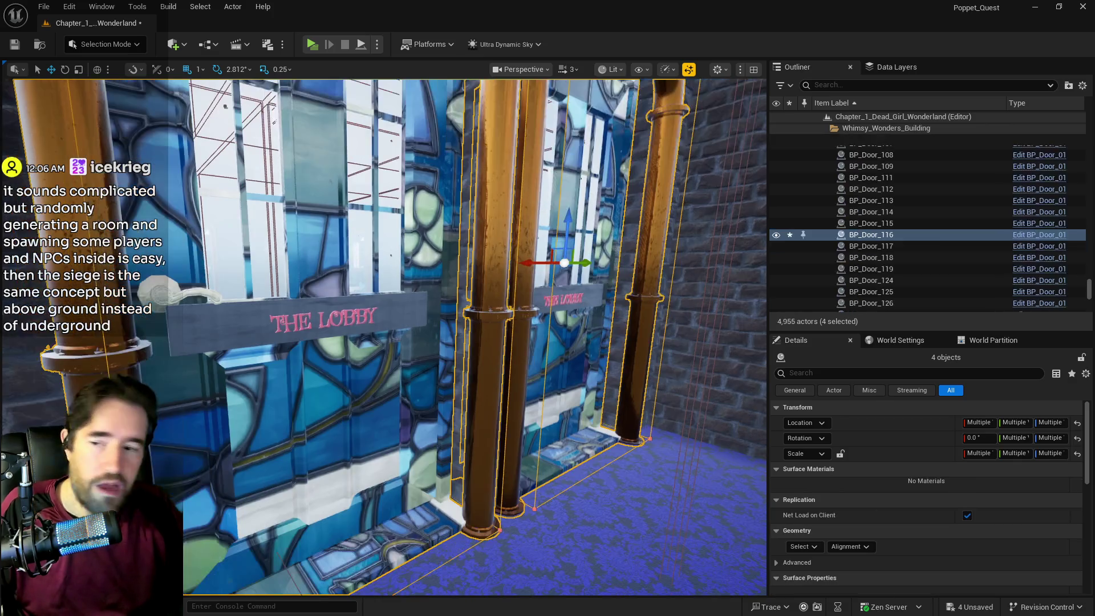
pyautogui.press('w')
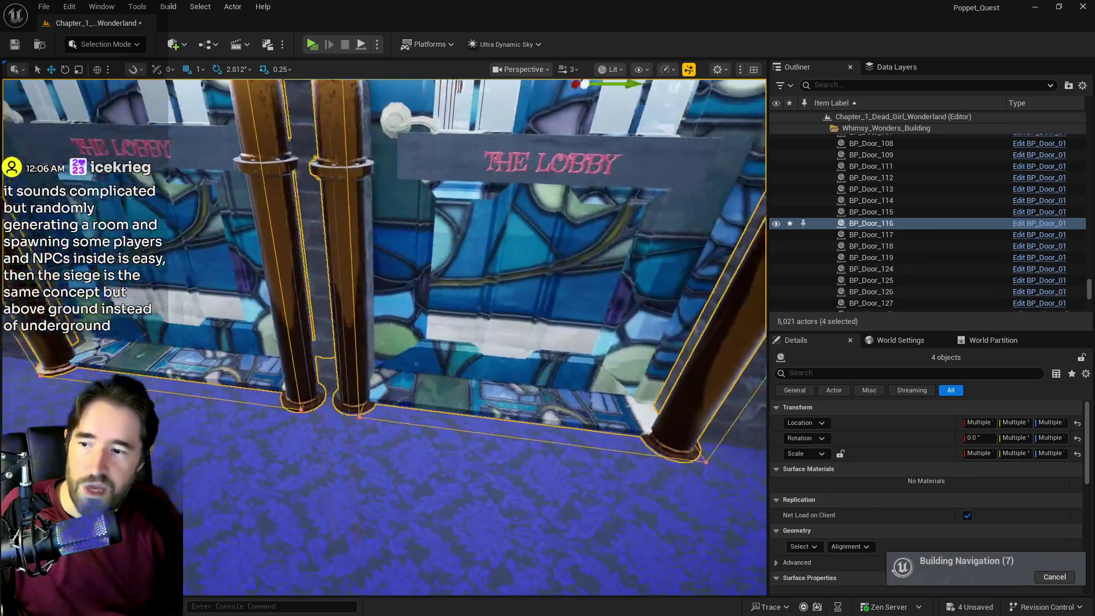
pyautogui.press('s')
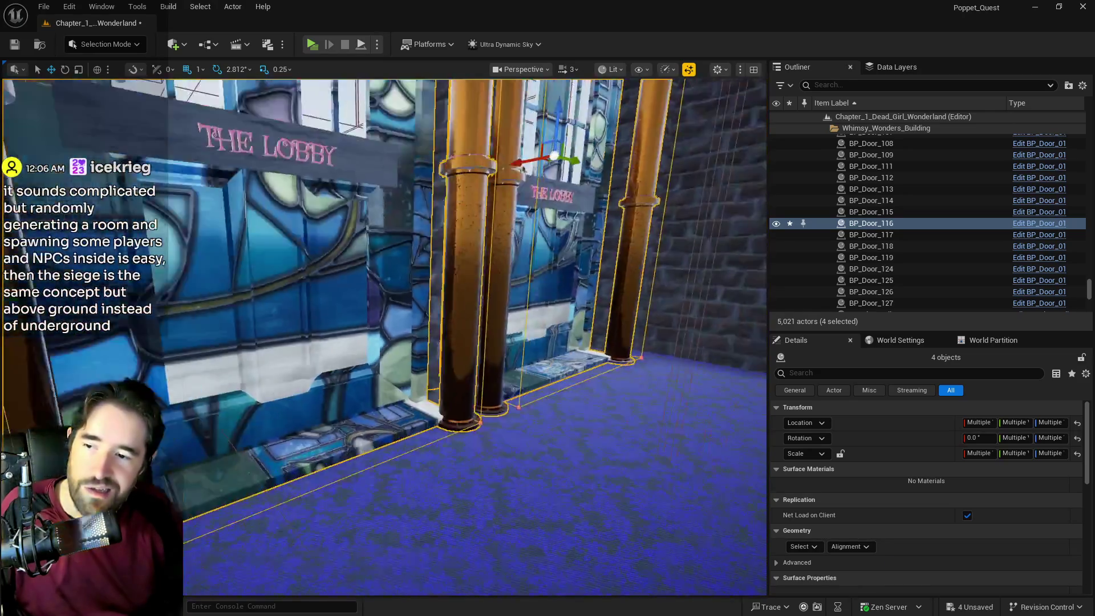
pyautogui.press('w')
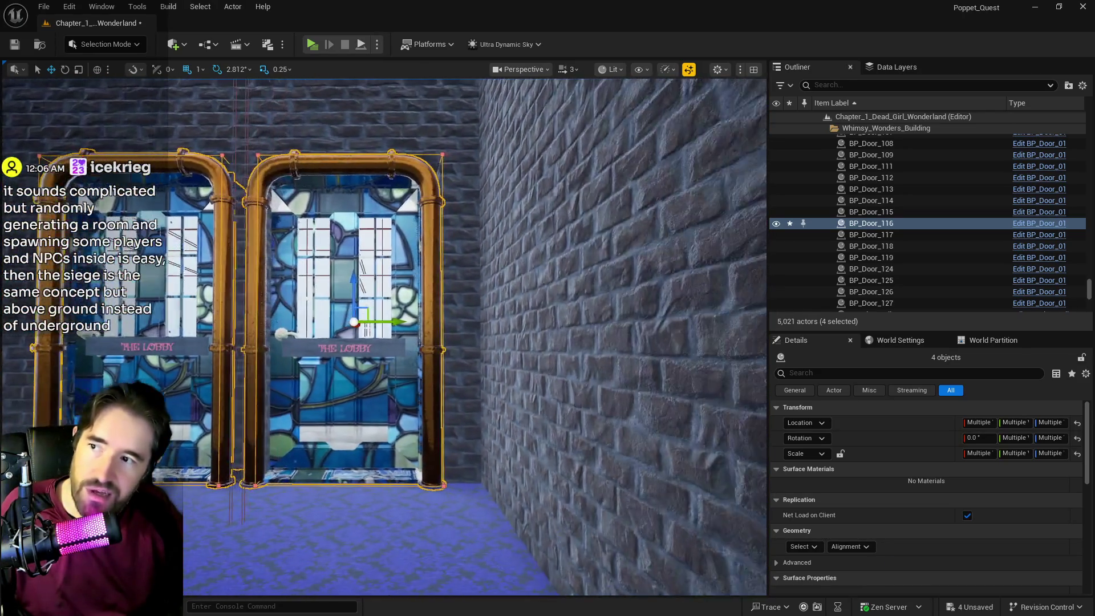
pyautogui.press('a')
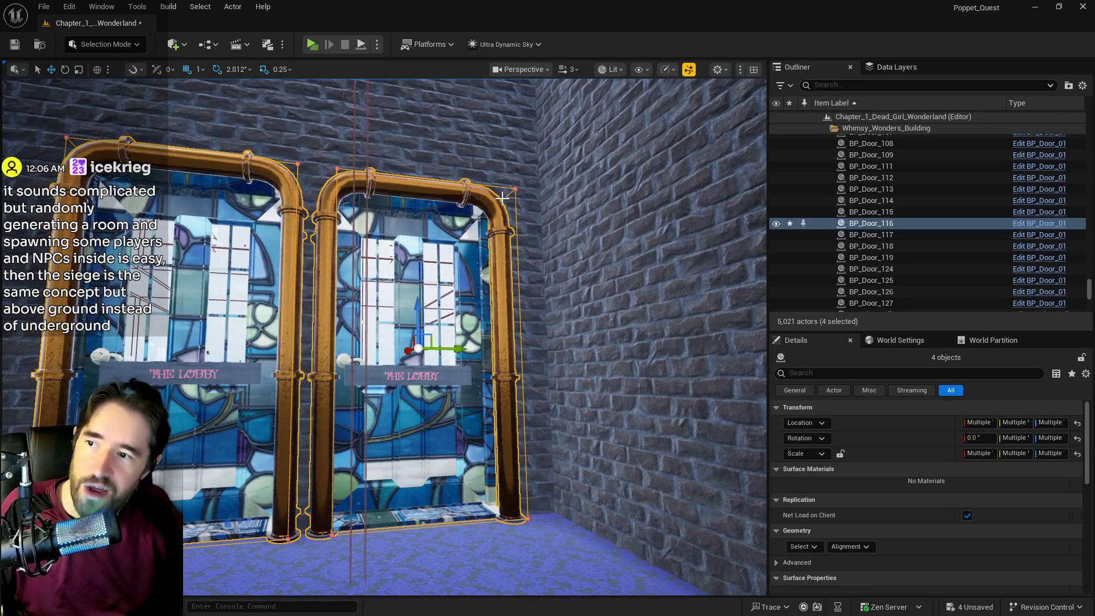
# - Select door BP_Door_100 together with wall brush Box Brush49
pyautogui.click(502, 197)
pyautogui.press('s')
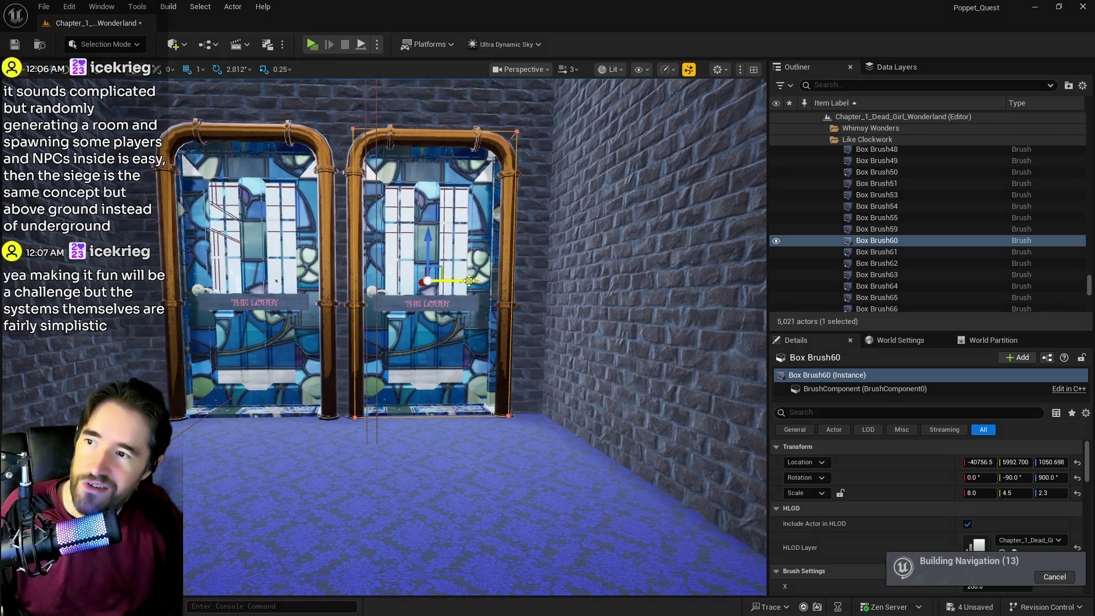
pyautogui.press('d')
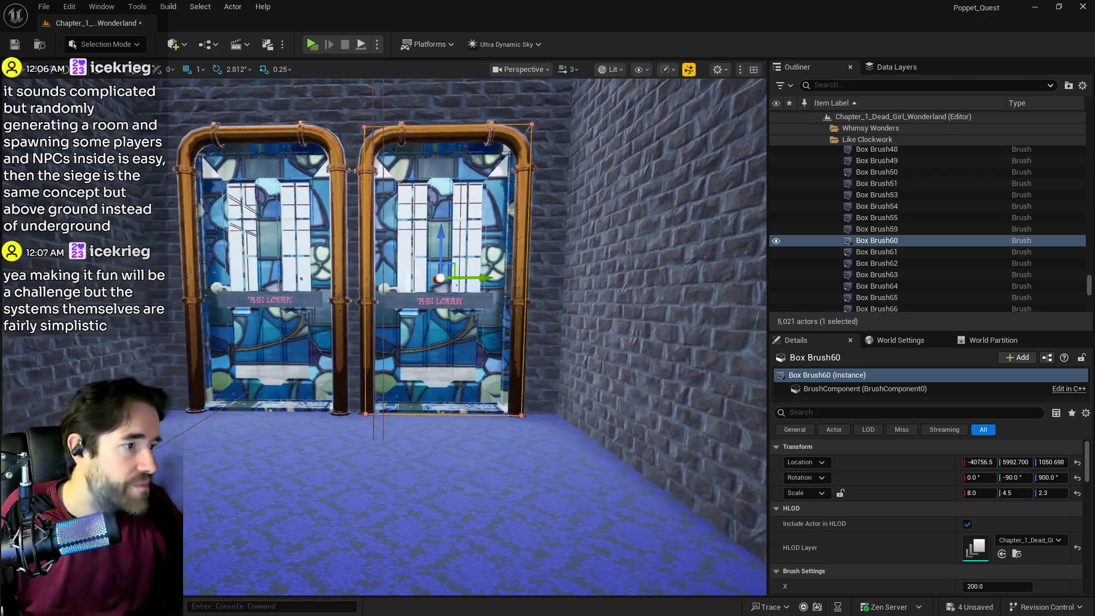
pyautogui.press('w')
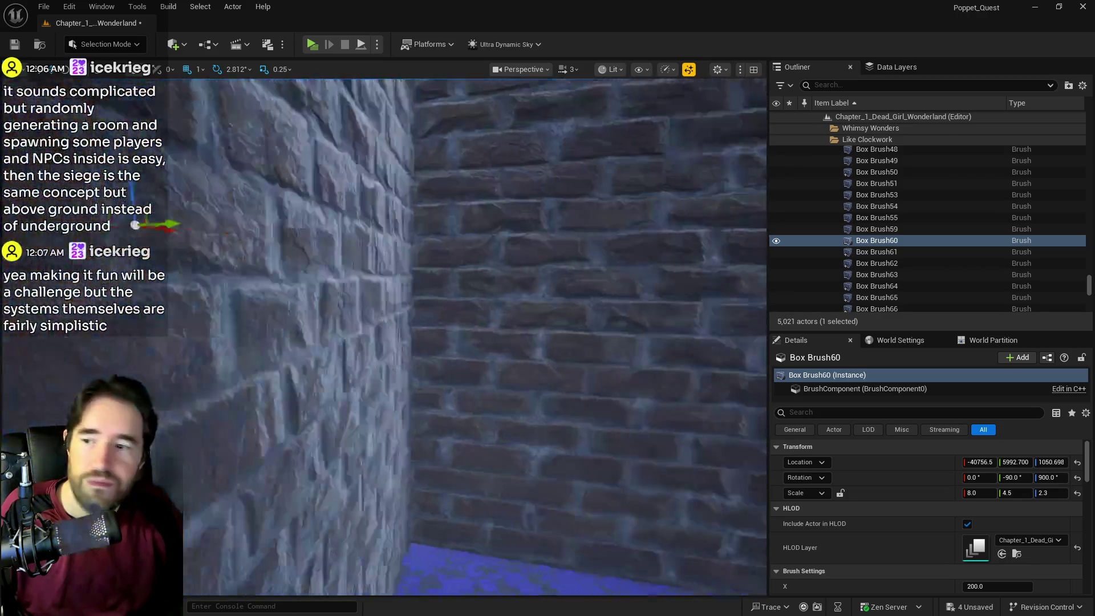
pyautogui.moveTo(505, 261); pyautogui.dragTo(484, 232)
pyautogui.click(479, 232)
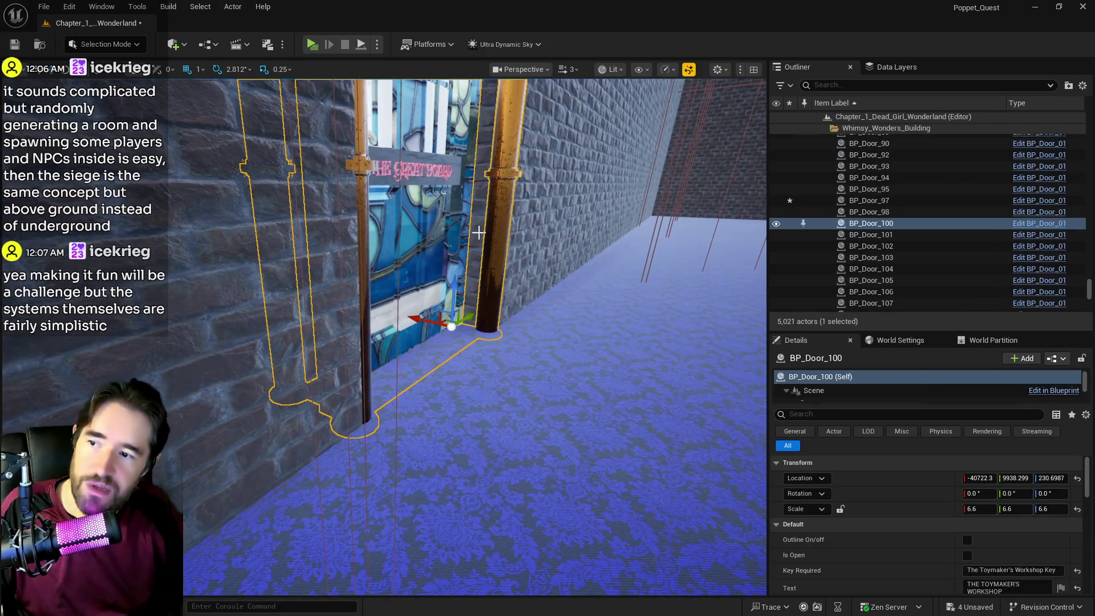
pyautogui.moveTo(451, 285); pyautogui.dragTo(491, 276)
pyautogui.keyDown('ctrl'); pyautogui.click(492, 276); pyautogui.keyUp('ctrl')
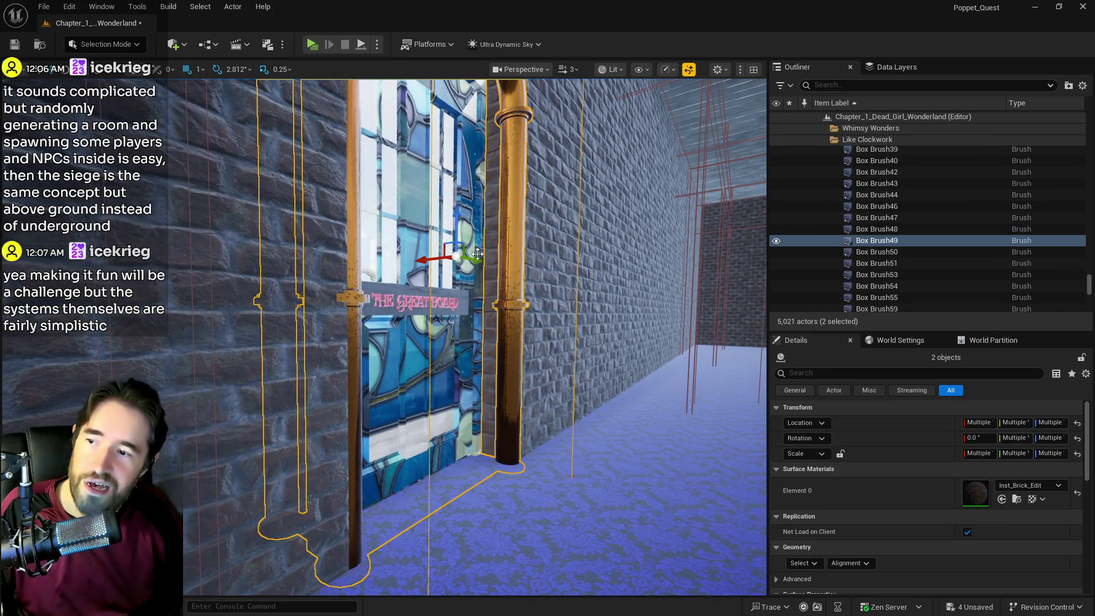
# - Raise the door and brush slightly and nudge the door into its wall opening
pyautogui.scroll(-3, 478, 255)
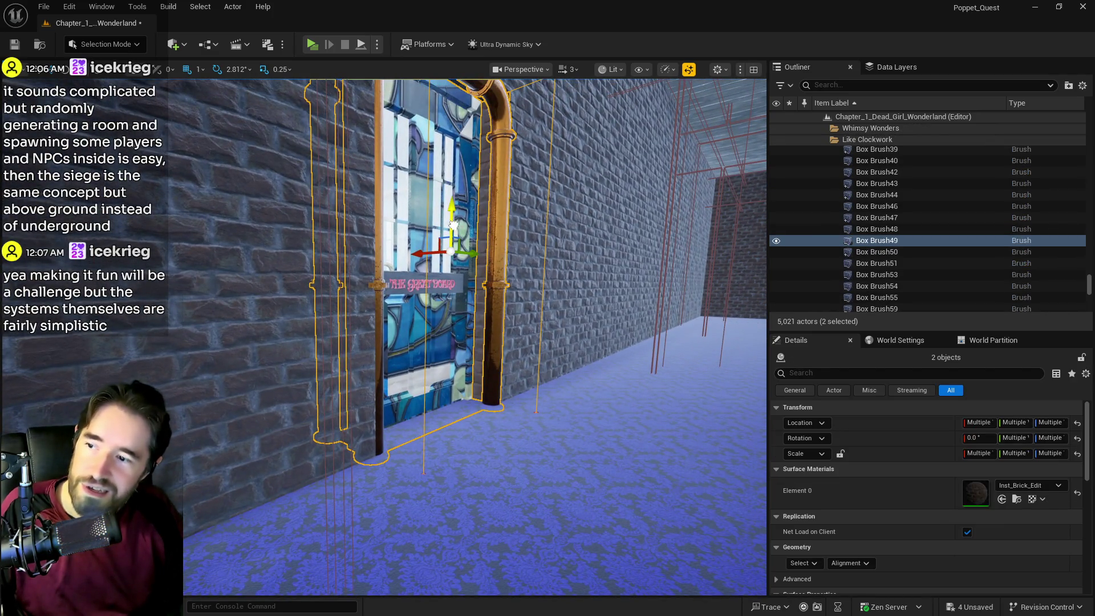
pyautogui.moveTo(454, 221); pyautogui.dragTo(453, 219)
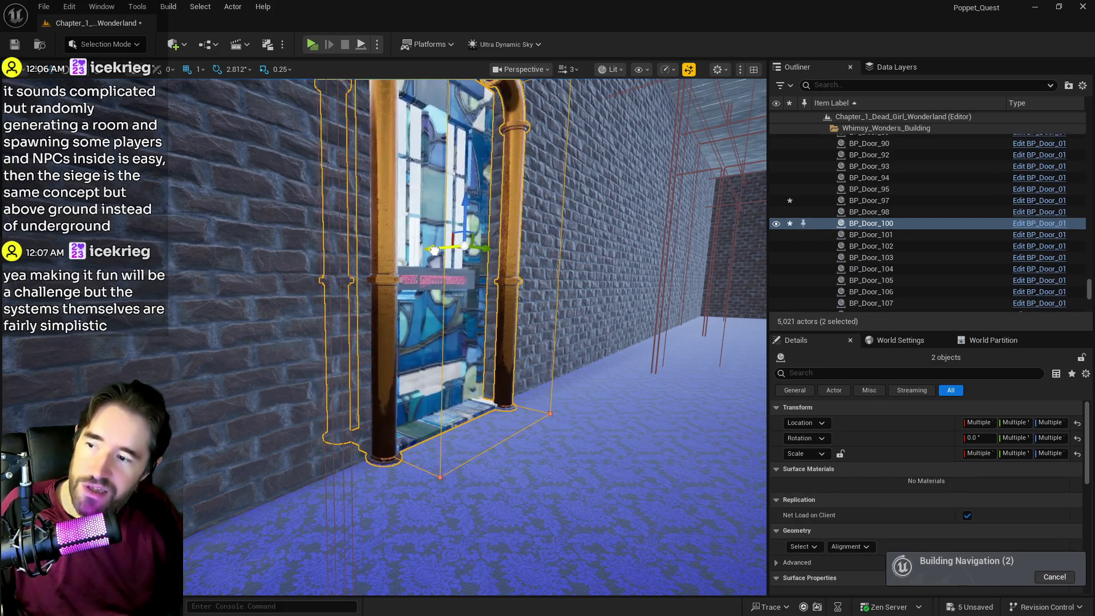
pyautogui.moveTo(435, 249)
pyautogui.mouseDown()
pyautogui.moveTo(329, 279)
pyautogui.moveTo(302, 235)
pyautogui.mouseUp()
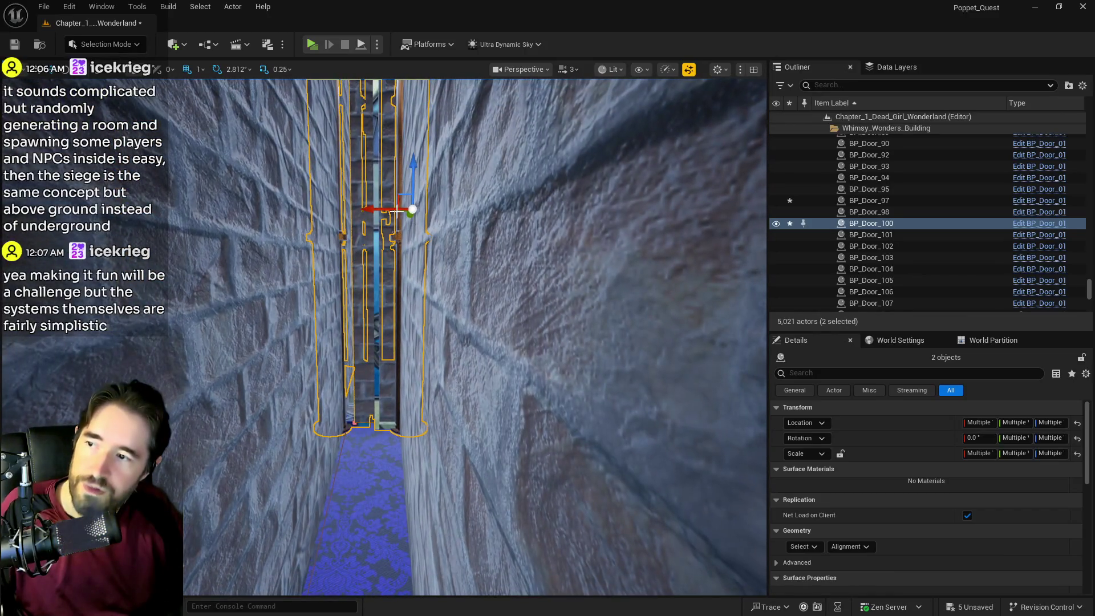
pyautogui.moveTo(384, 213)
pyautogui.mouseDown()
pyautogui.moveTo(308, 224)
pyautogui.moveTo(399, 220)
pyautogui.moveTo(354, 223)
pyautogui.moveTo(401, 273)
pyautogui.mouseUp()
# - Unlock movement on the Basement Stairway door BP_Door_117
pyautogui.click(401, 273)
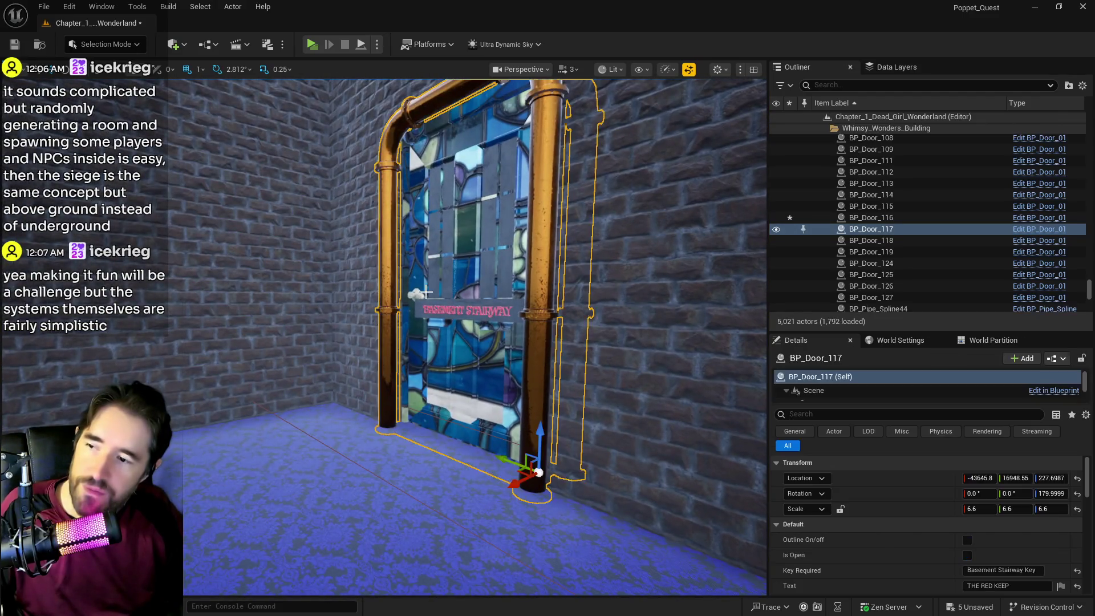
pyautogui.keyDown('ctrl'); pyautogui.click(399, 270); pyautogui.keyUp('ctrl')
pyautogui.moveTo(401, 272); pyautogui.dragTo(370, 261)
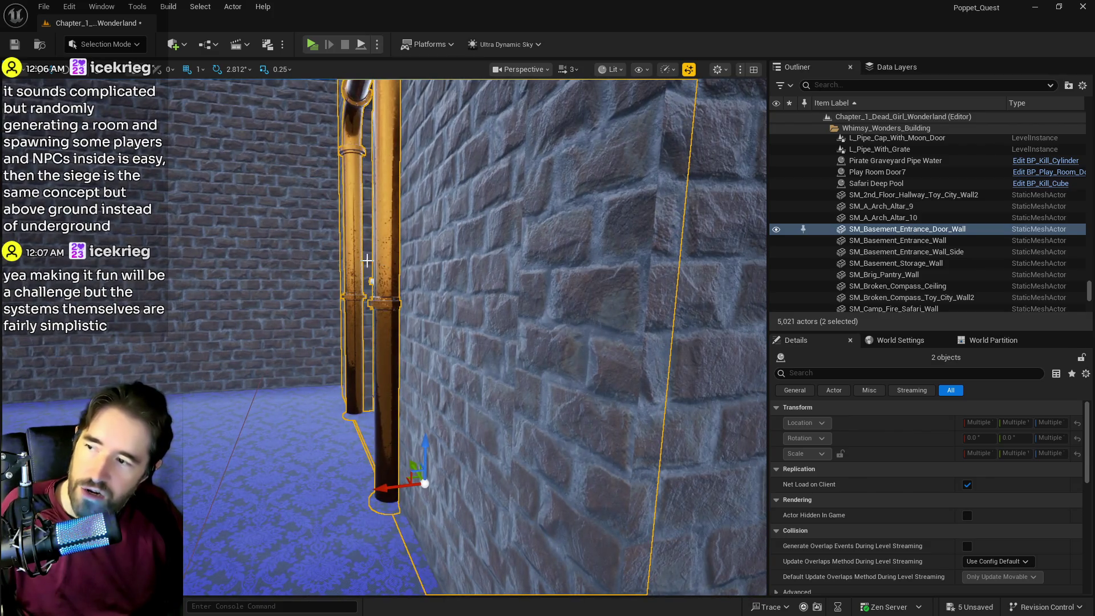
pyautogui.press('f')
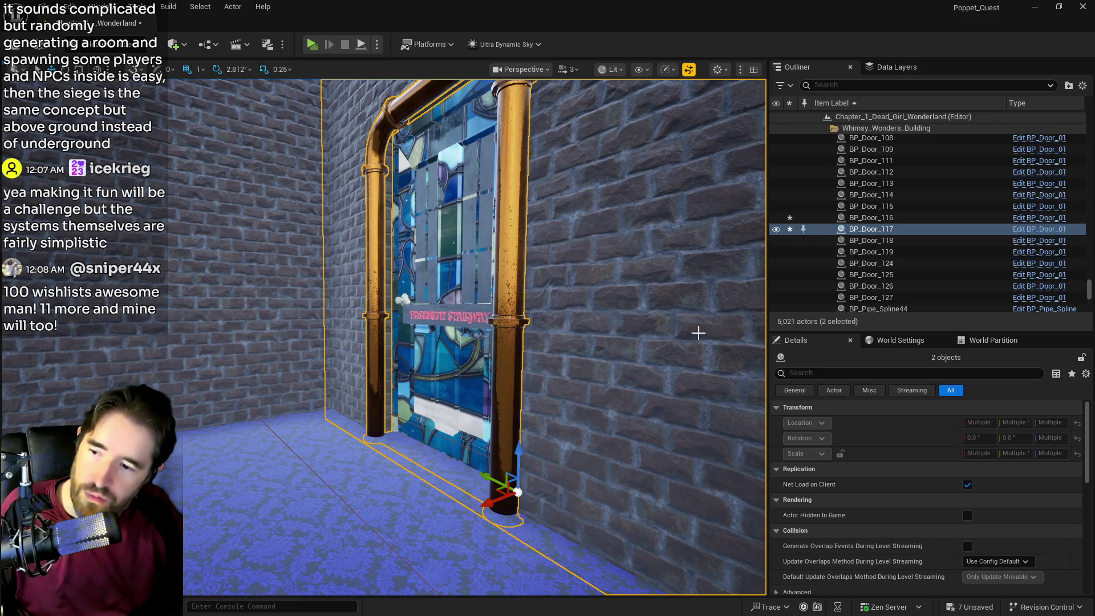
pyautogui.rightClick(839, 234)
pyautogui.moveTo(878, 394)
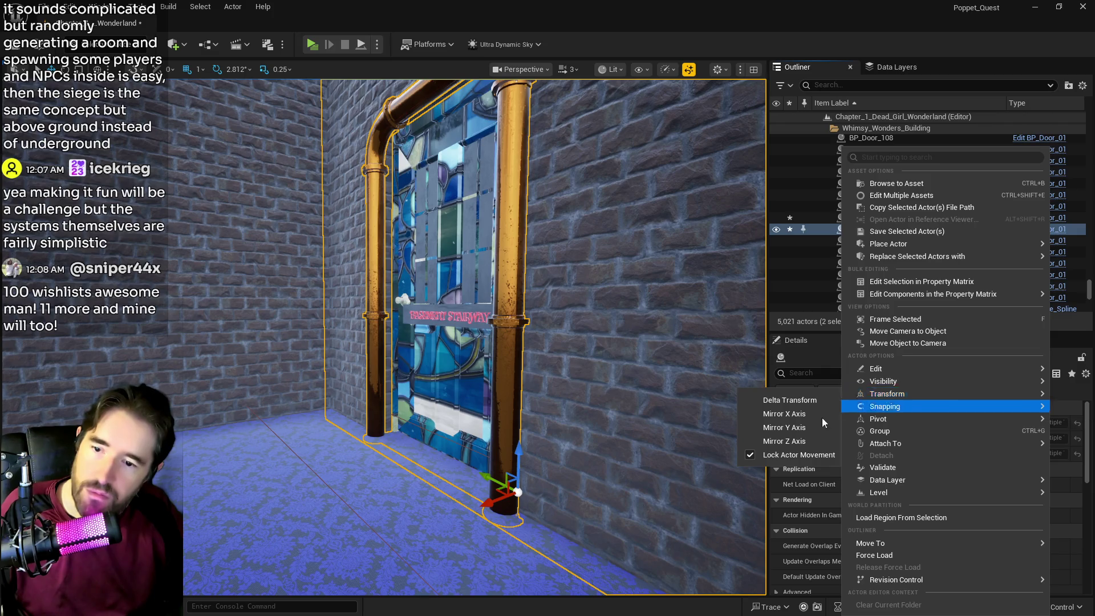
pyautogui.click(750, 454)
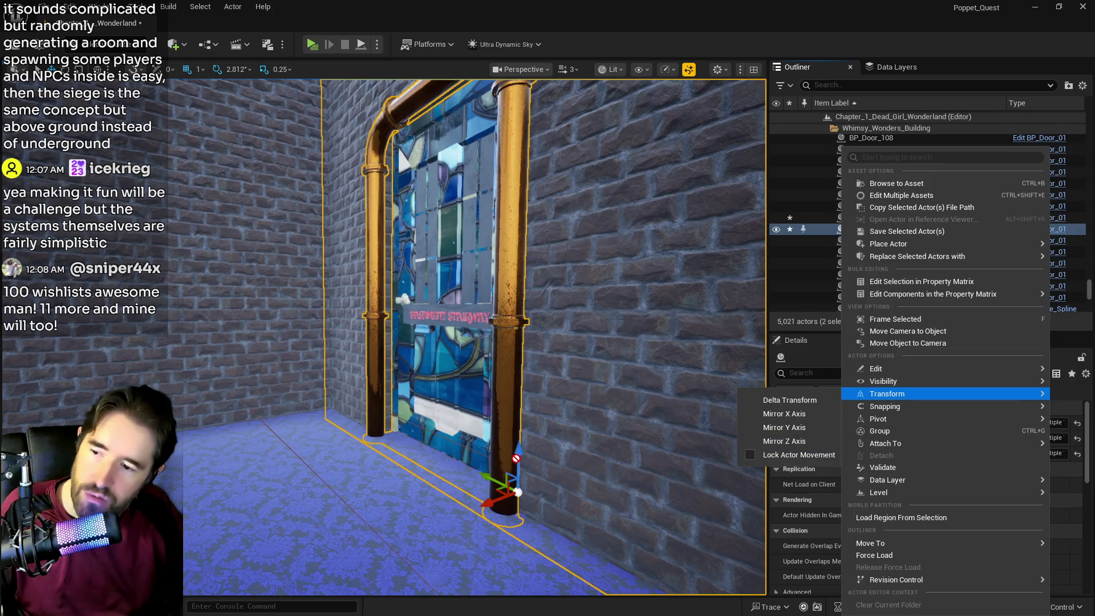
pyautogui.click(516, 458)
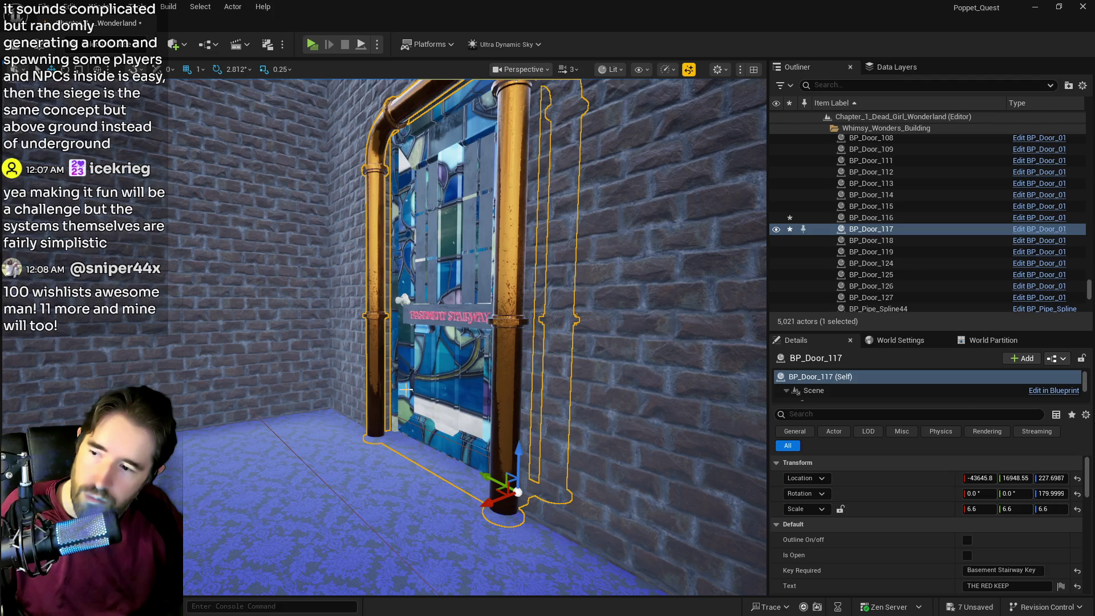
# - Select SM_Basement_Entrance_Door_Wall together with the Basement Stairway door
pyautogui.keyDown('ctrl'); pyautogui.click(387, 375); pyautogui.keyUp('ctrl')
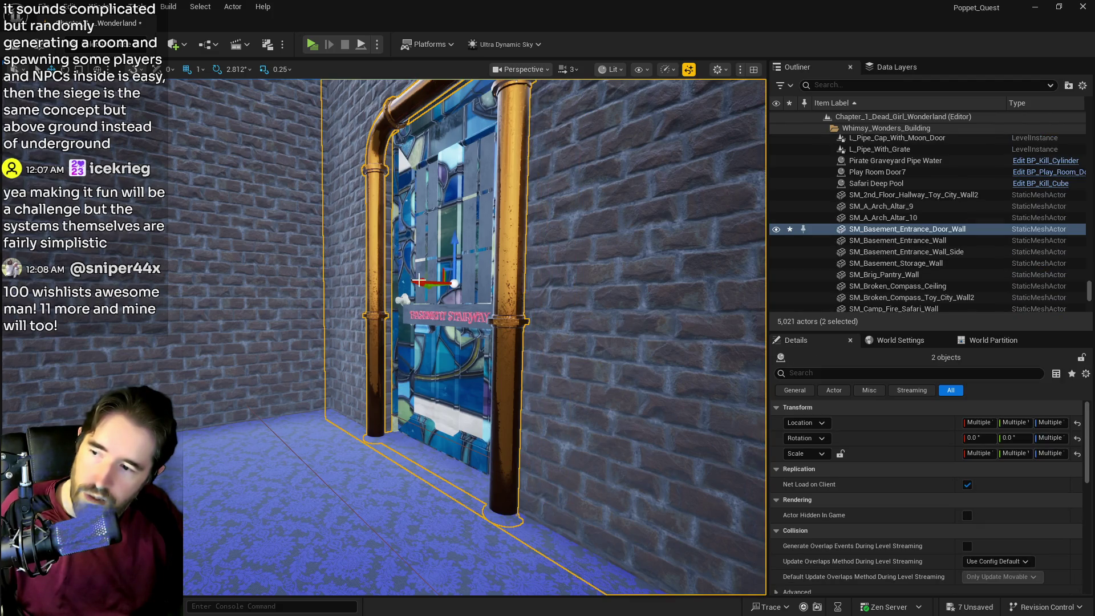
pyautogui.keyDown('ctrl'); pyautogui.click(387, 341); pyautogui.keyUp('ctrl')
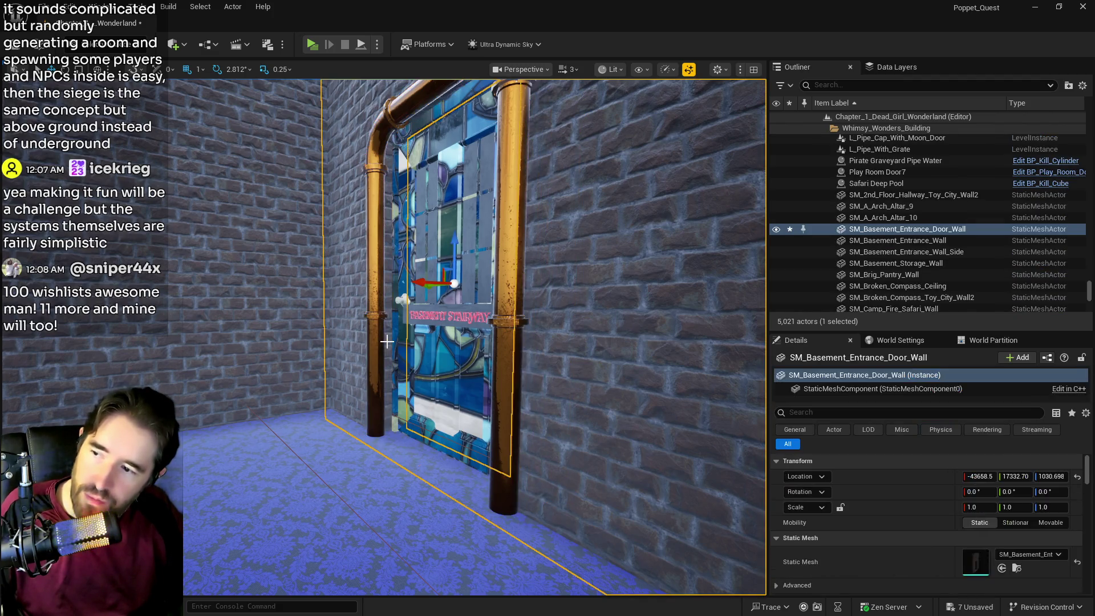
pyautogui.moveTo(387, 340); pyautogui.dragTo(433, 322)
pyautogui.press('f')
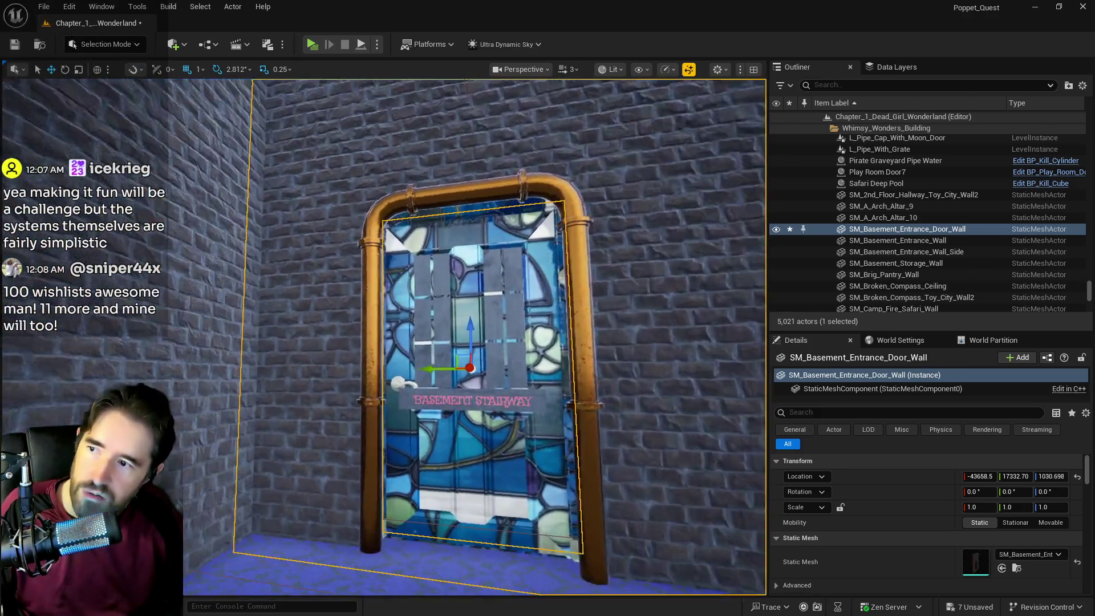
pyautogui.moveTo(433, 322)
pyautogui.mouseDown()
pyautogui.moveTo(442, 353)
pyautogui.moveTo(456, 319)
pyautogui.moveTo(439, 353)
pyautogui.moveTo(457, 331)
pyautogui.mouseUp()
pyautogui.press('f')
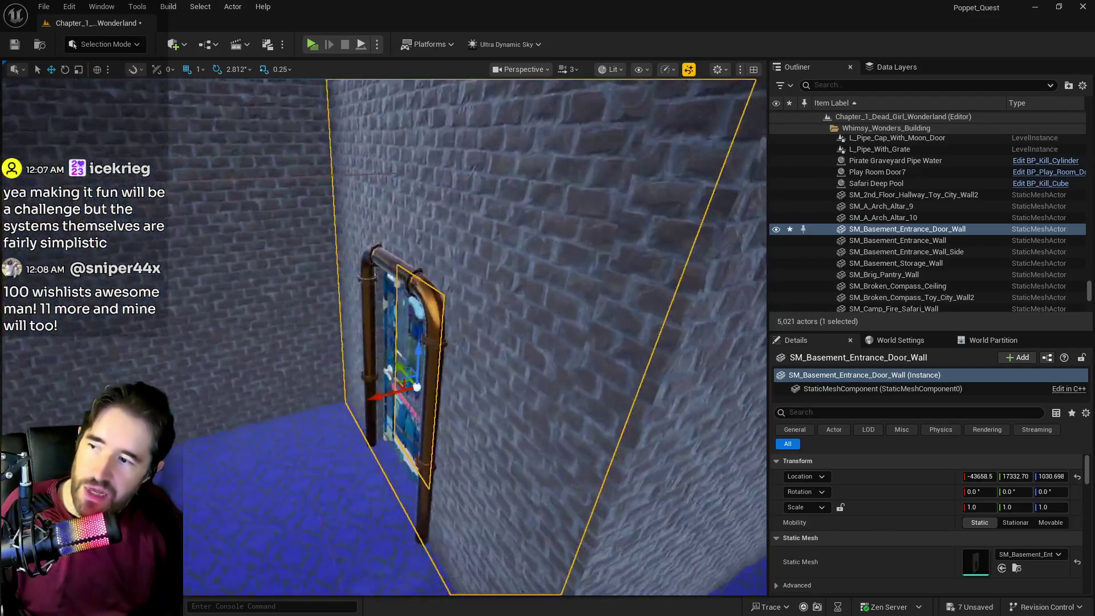
pyautogui.keyDown('ctrl'); pyautogui.click(387, 315); pyautogui.keyUp('ctrl')
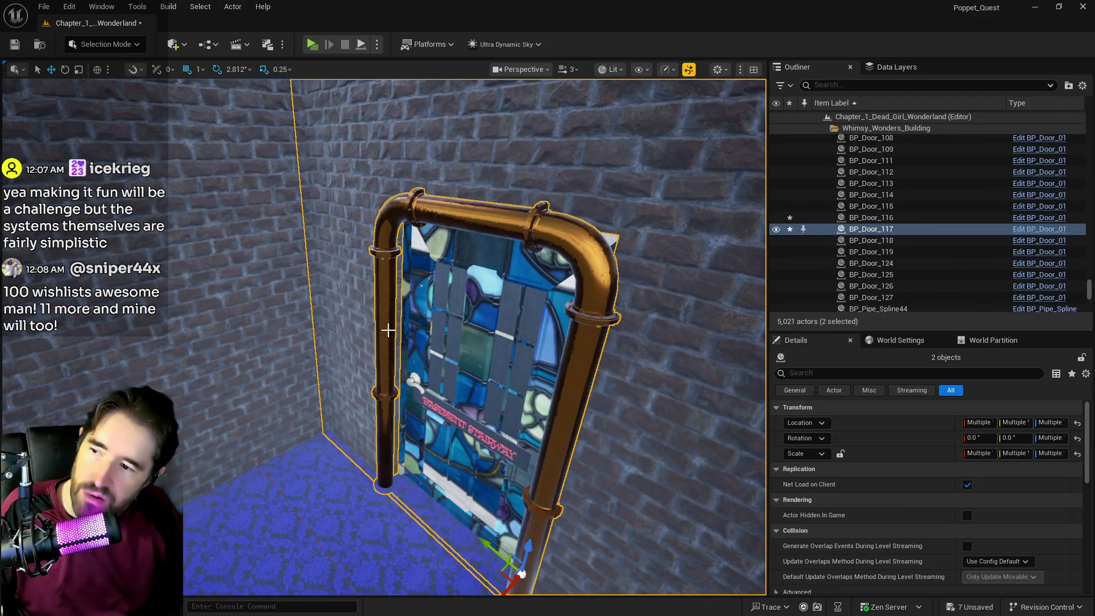
# - Raise the selected door and wall slightly and save the level
pyautogui.moveTo(474, 336); pyautogui.dragTo(473, 359)
pyautogui.press('f')
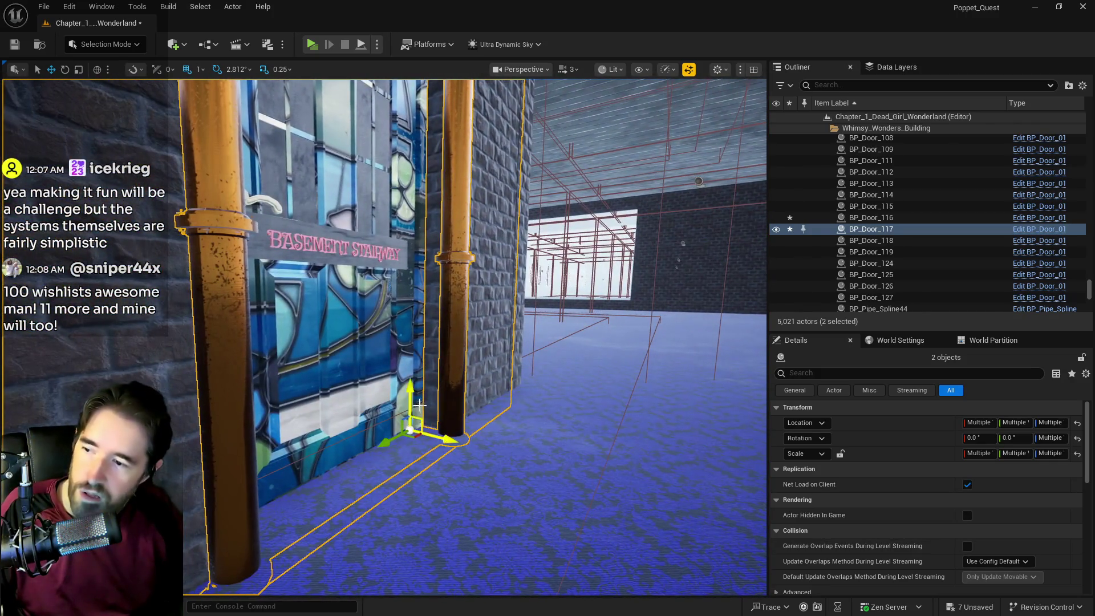
pyautogui.moveTo(410, 398); pyautogui.dragTo(410, 393)
pyautogui.hotkey('ctrl', 's')
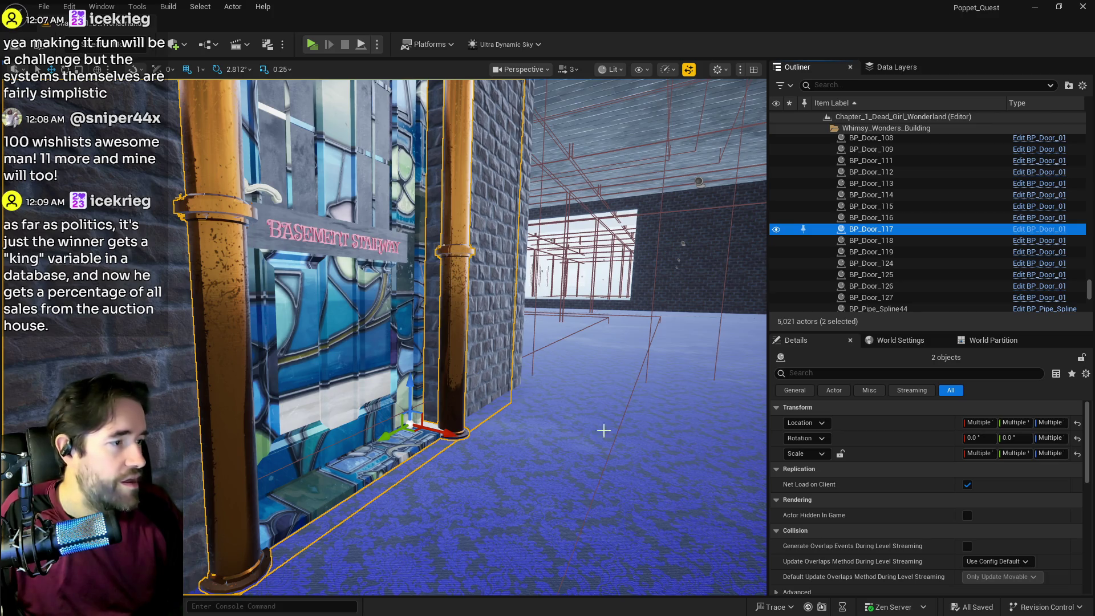
# - Undo the accidental X move of the door and pipes
pyautogui.moveTo(437, 431); pyautogui.dragTo(450, 433)
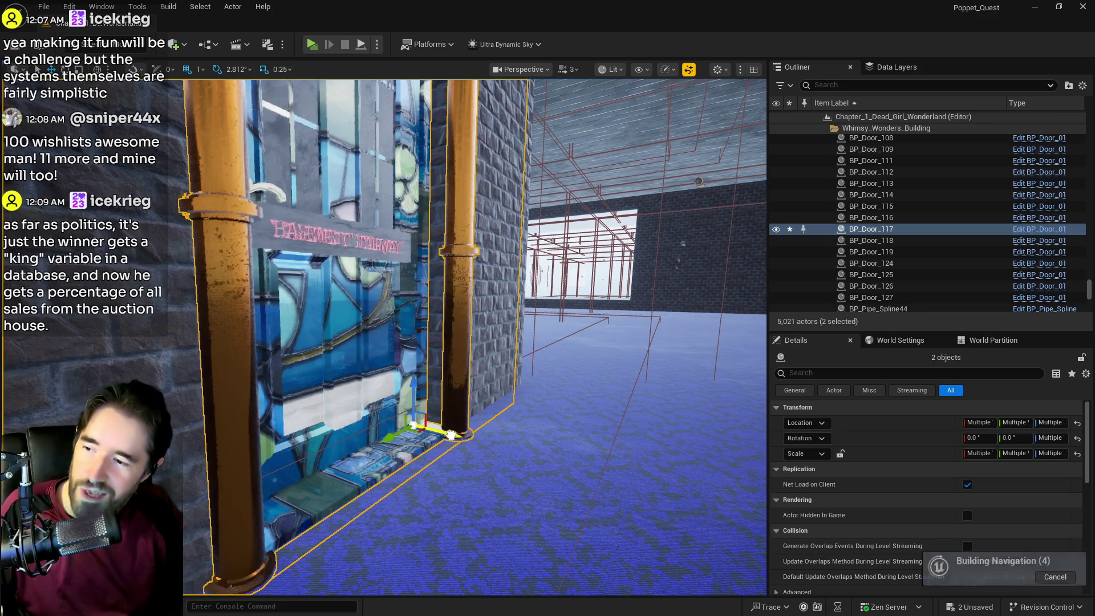
pyautogui.press('f')
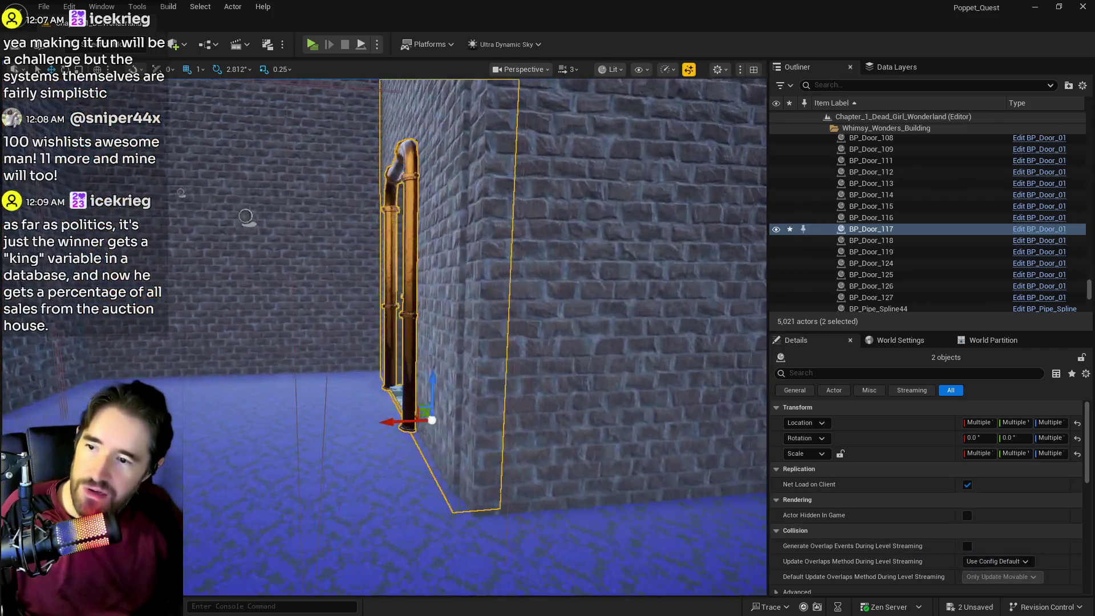
pyautogui.moveTo(450, 431); pyautogui.dragTo(461, 429)
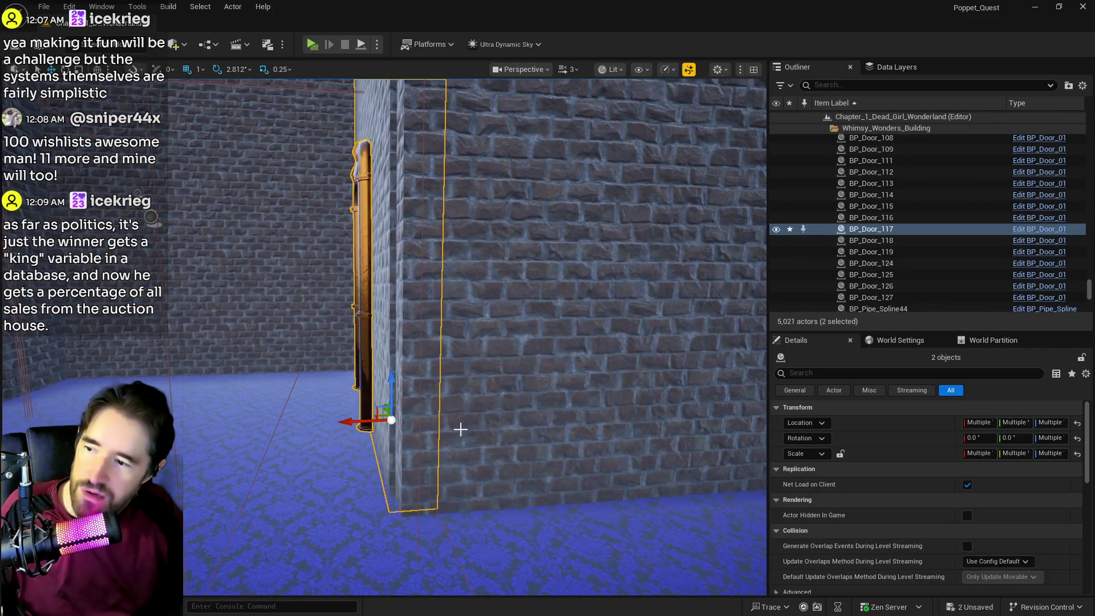
pyautogui.hotkey('ctrl', 'z')
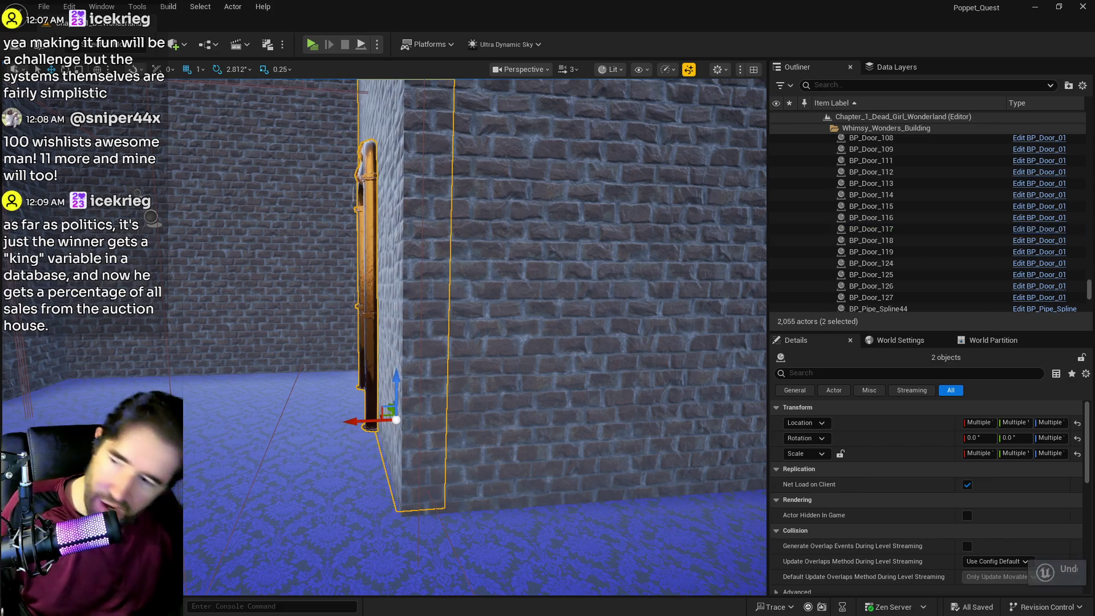
pyautogui.press('f')
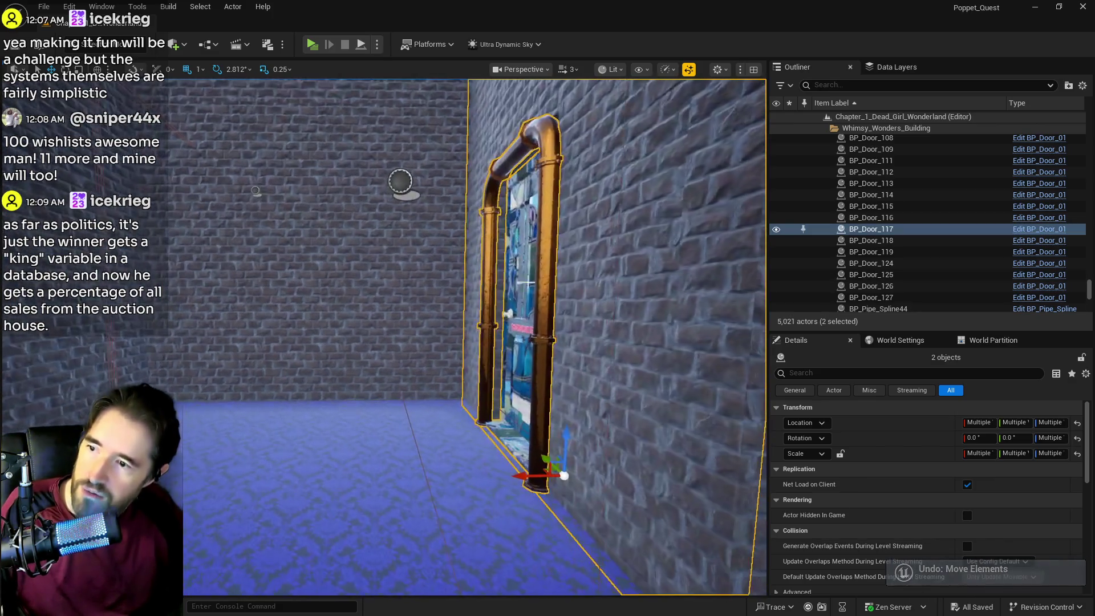
# - Focus on BP_Door_117, then look around and select the Toy City Washroom door
pyautogui.click(541, 377)
pyautogui.press('f')
pyautogui.moveTo(541, 377); pyautogui.dragTo(541, 376)
pyautogui.moveTo(391, 359); pyautogui.dragTo(370, 341)
pyautogui.moveTo(424, 297); pyautogui.dragTo(464, 276)
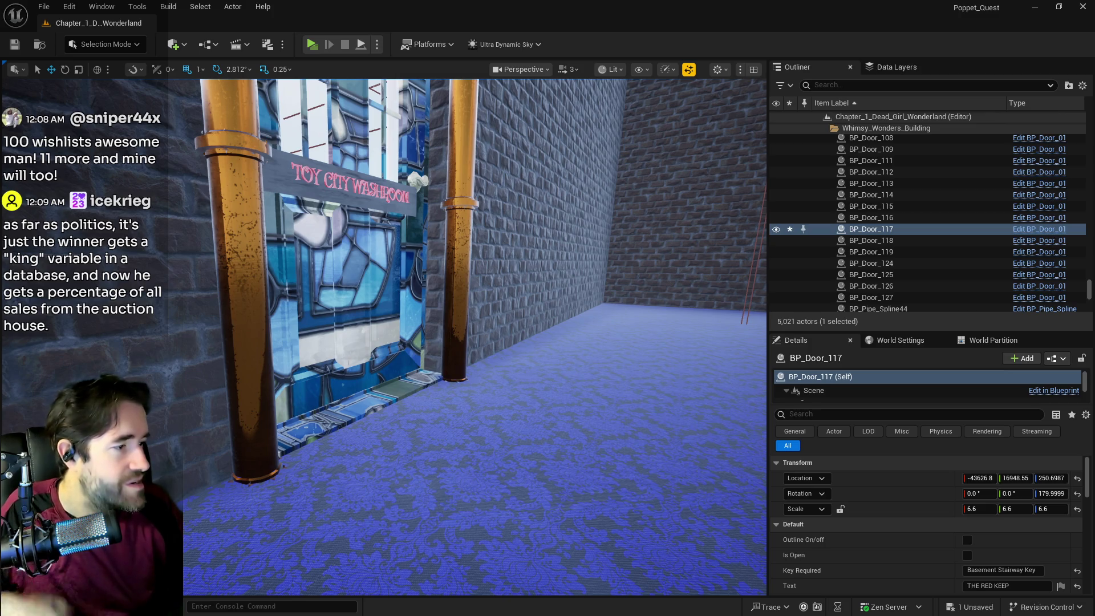
pyautogui.click(326, 323)
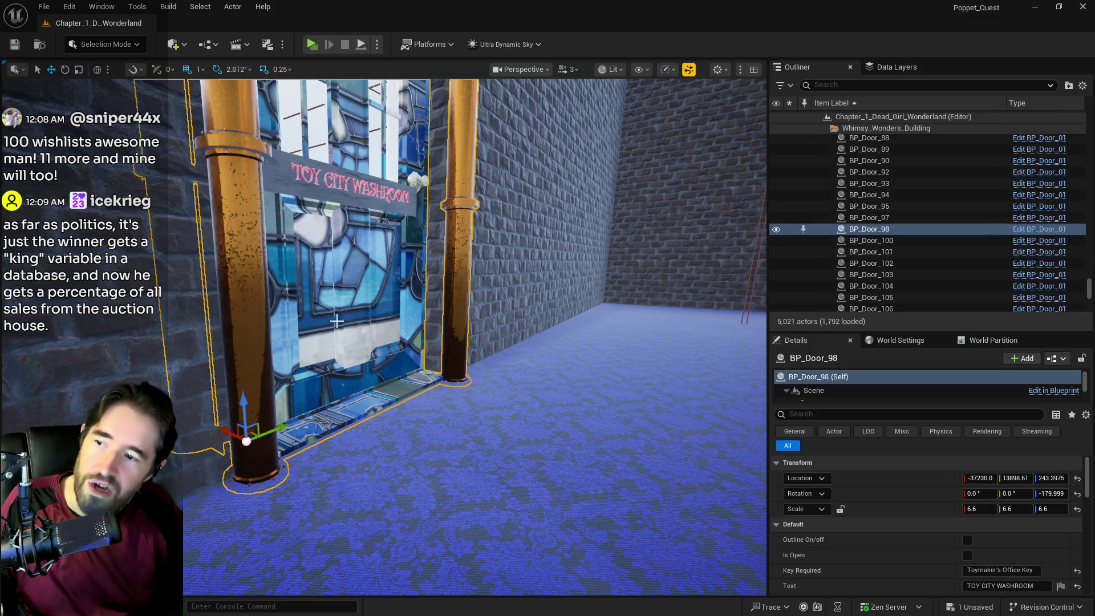
# - Slide washroom door BP_Door_98 slightly along X and check it against its brick wall
pyautogui.moveTo(326, 363); pyautogui.dragTo(326, 363)
pyautogui.moveTo(313, 409); pyautogui.dragTo(321, 410)
pyautogui.moveTo(440, 314); pyautogui.dragTo(439, 313)
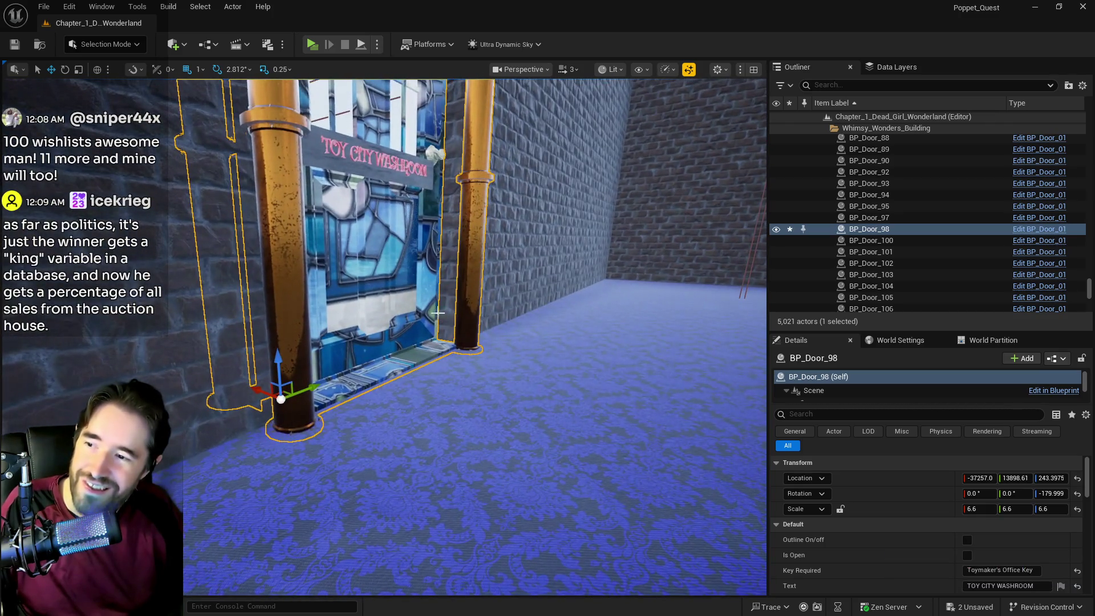
pyautogui.keyDown('ctrl'); pyautogui.click(442, 296); pyautogui.keyUp('ctrl')
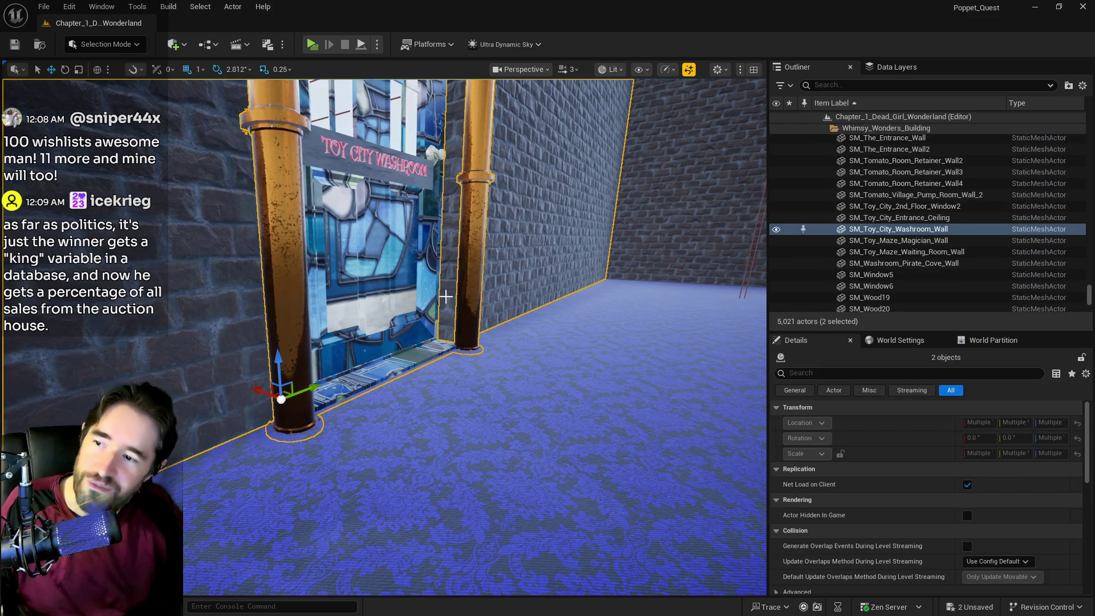
pyautogui.click(445, 296)
pyautogui.moveTo(440, 300); pyautogui.dragTo(440, 300)
pyautogui.click(442, 341)
pyautogui.moveTo(442, 340); pyautogui.dragTo(494, 312)
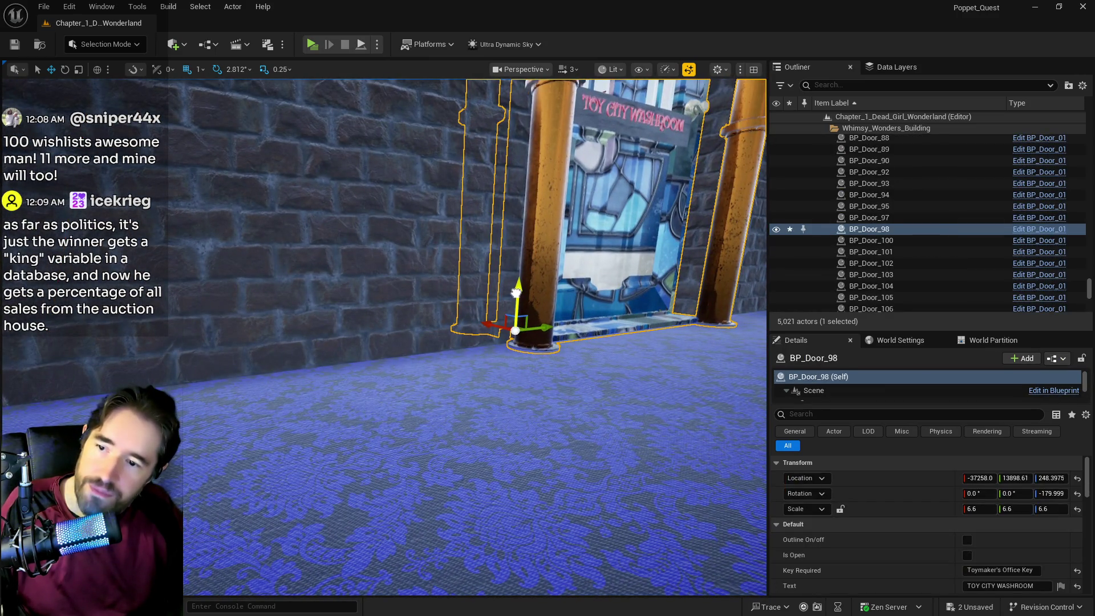
pyautogui.moveTo(516, 302); pyautogui.dragTo(491, 319)
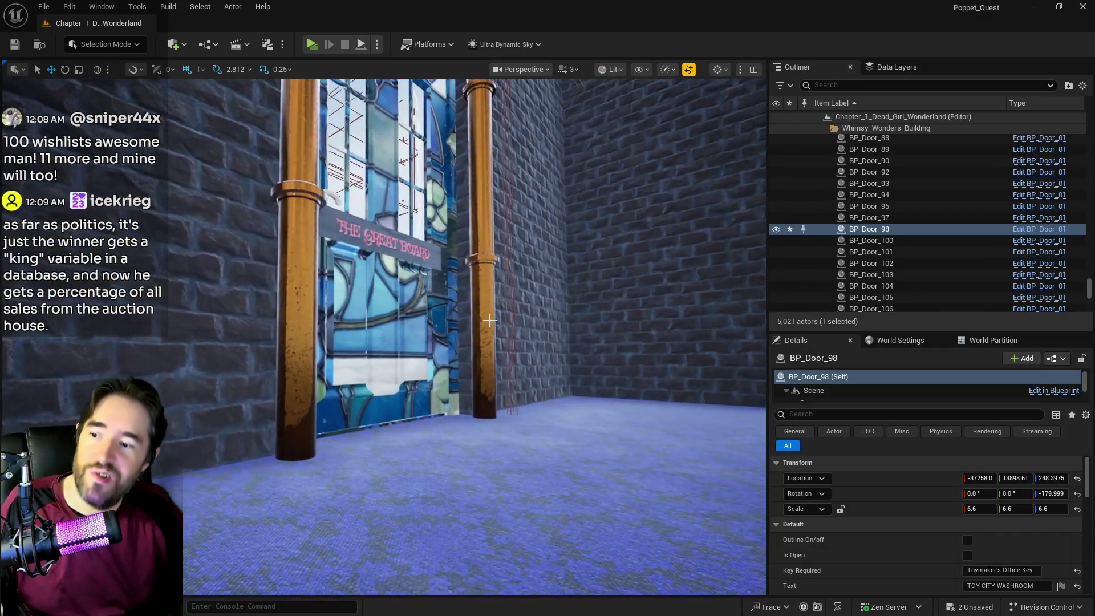
# - Select door BP_Door_104 and save all changes
pyautogui.click(434, 296)
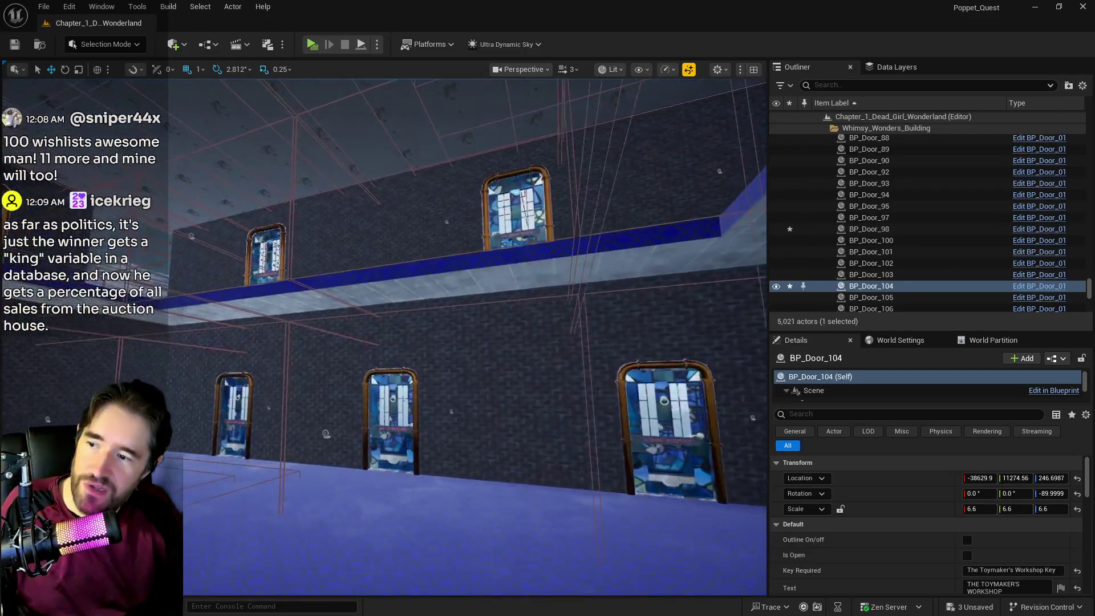
pyautogui.hotkey('ctrl', 's')
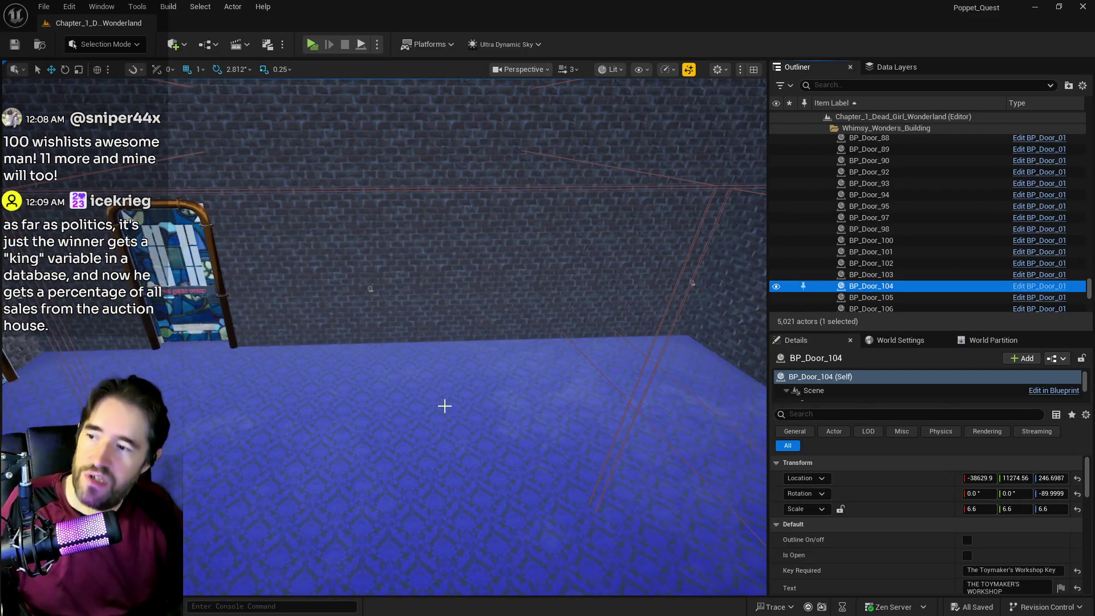
pyautogui.press('w')
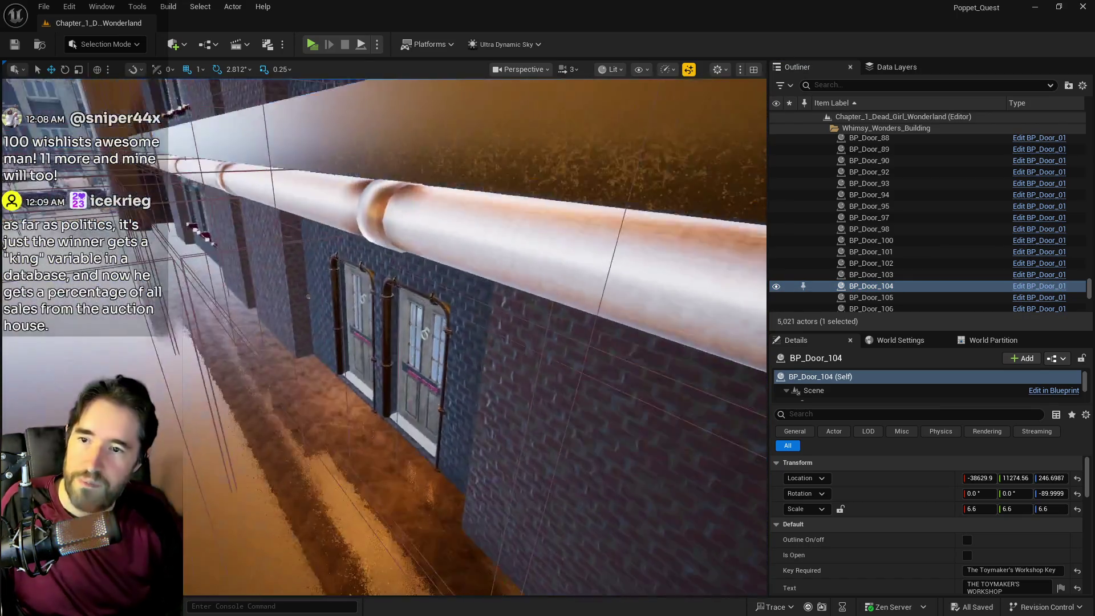
pyautogui.scroll(5, 981, 197)
pyautogui.scroll(10, 981, 198)
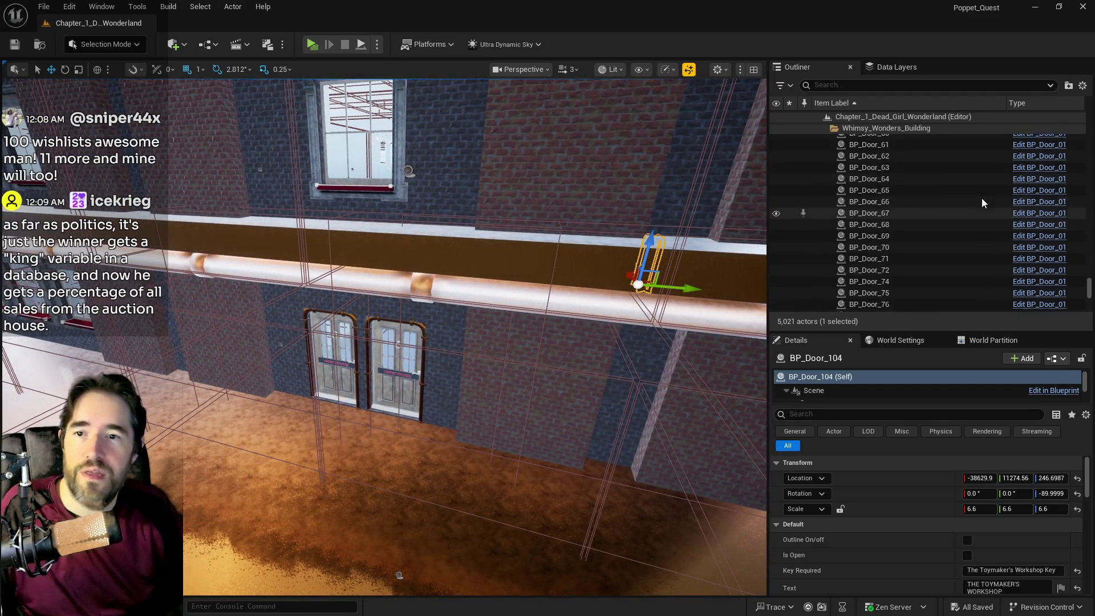
pyautogui.click(888, 129)
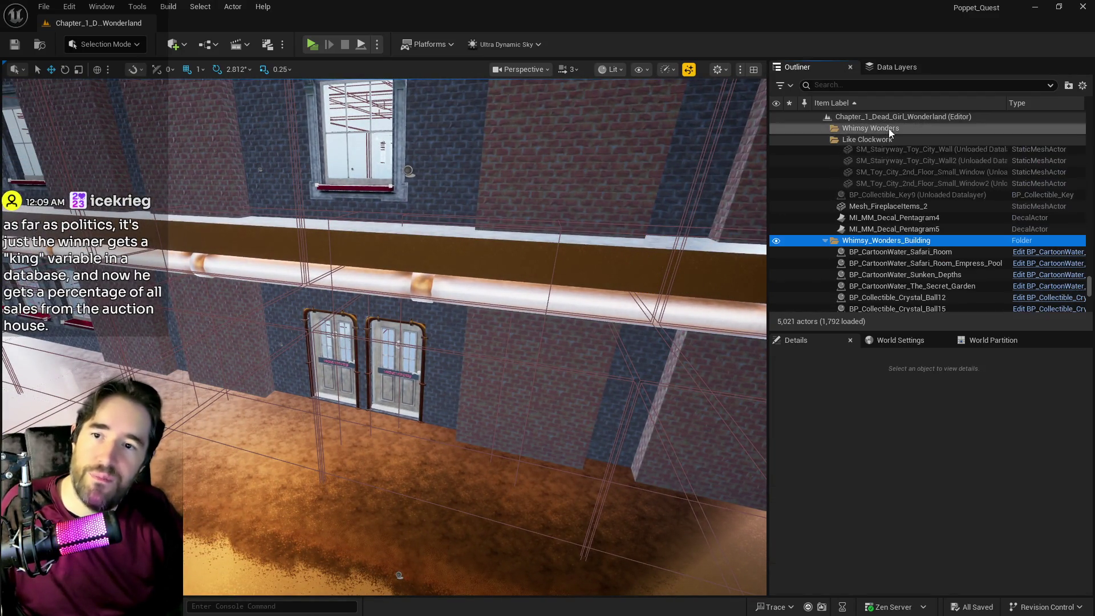
# - Filter the Outliner by 'bP_door' and lock movement on all listed BP_Door actors
pyautogui.rightClick(889, 129)
pyautogui.click(861, 85)
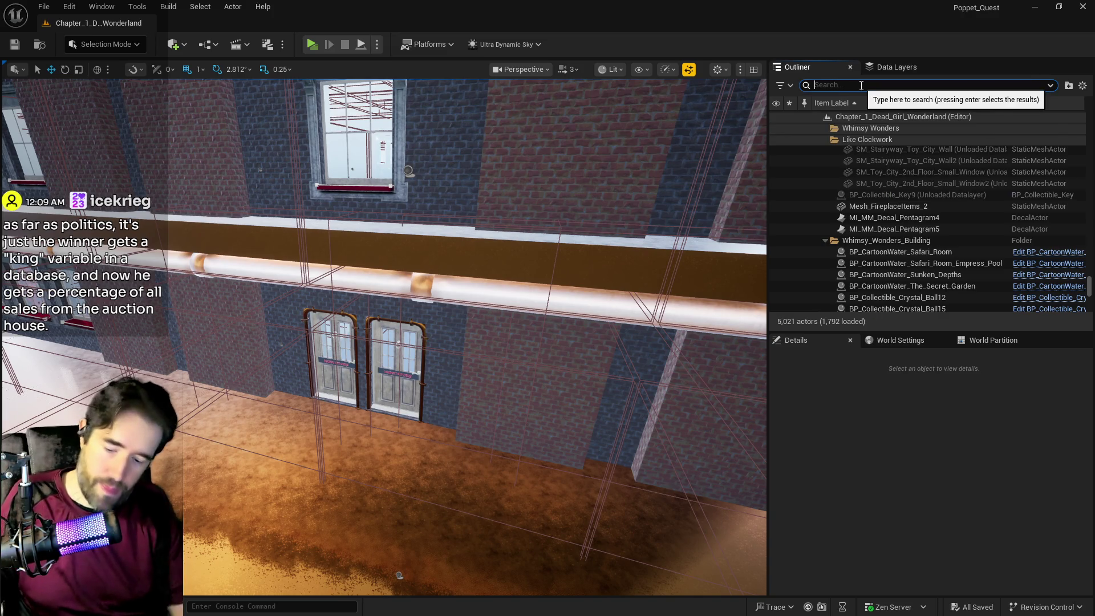
pyautogui.write('bP_door')
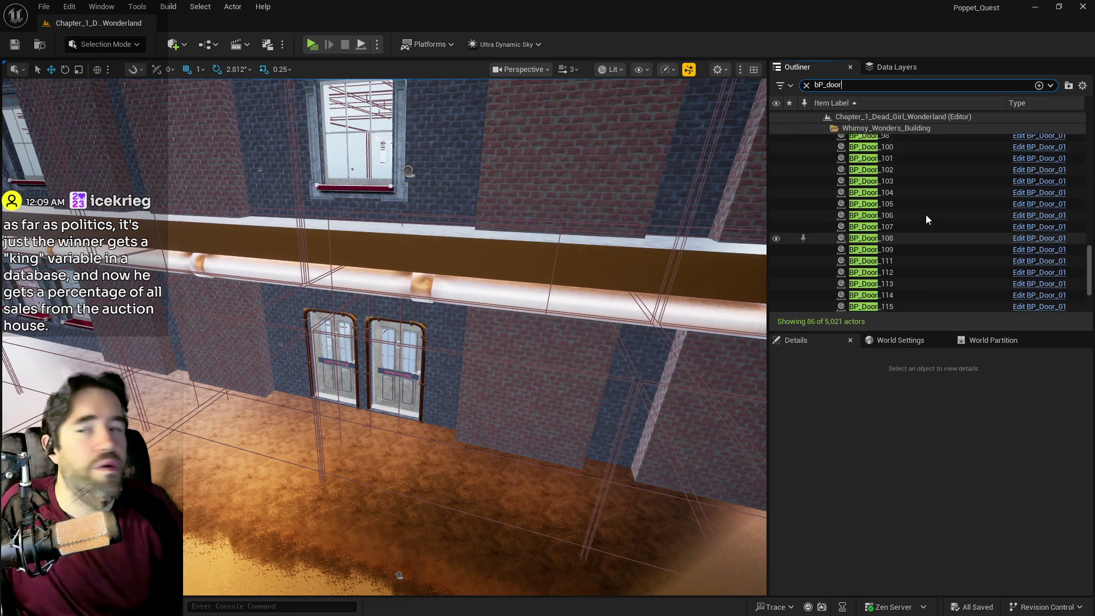
pyautogui.scroll(3, 925, 215)
pyautogui.click(899, 210)
pyautogui.hotkey('ctrl', 'a')
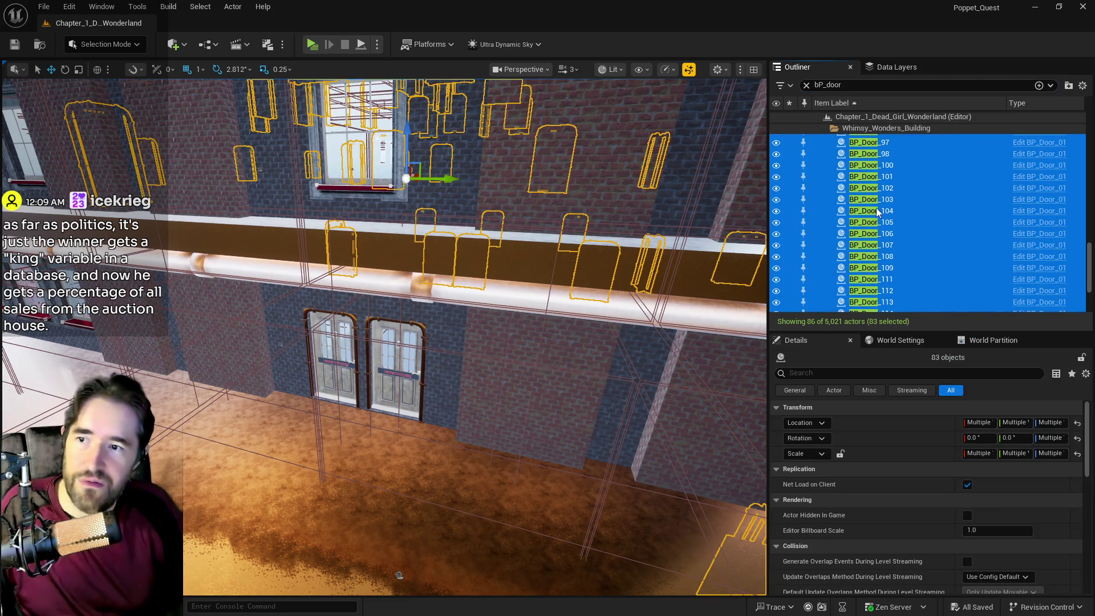
pyautogui.rightClick(863, 293)
pyautogui.moveTo(894, 369)
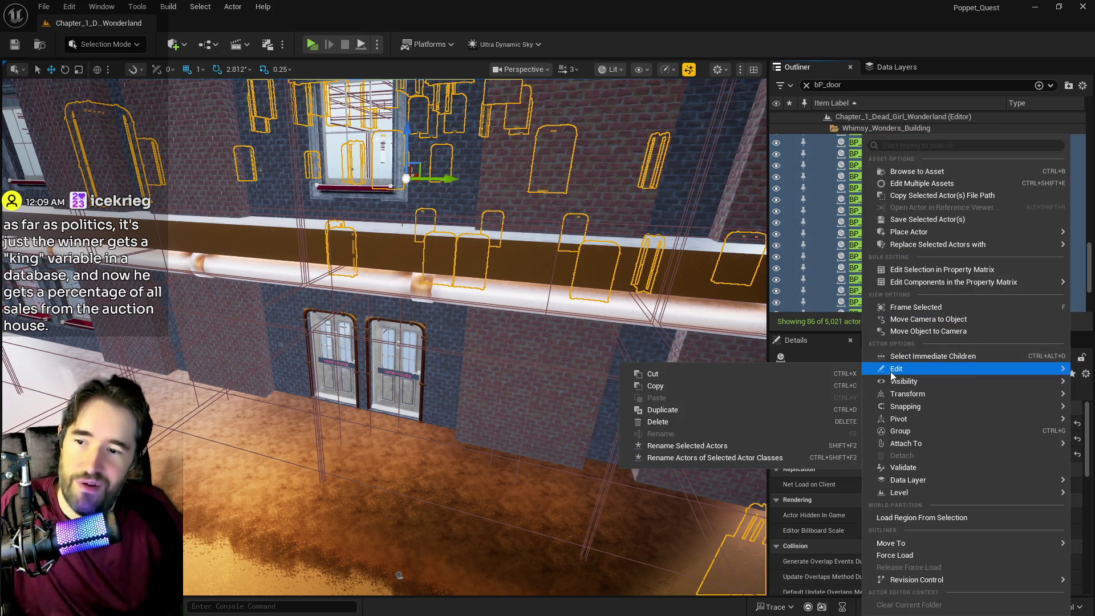
pyautogui.moveTo(905, 395)
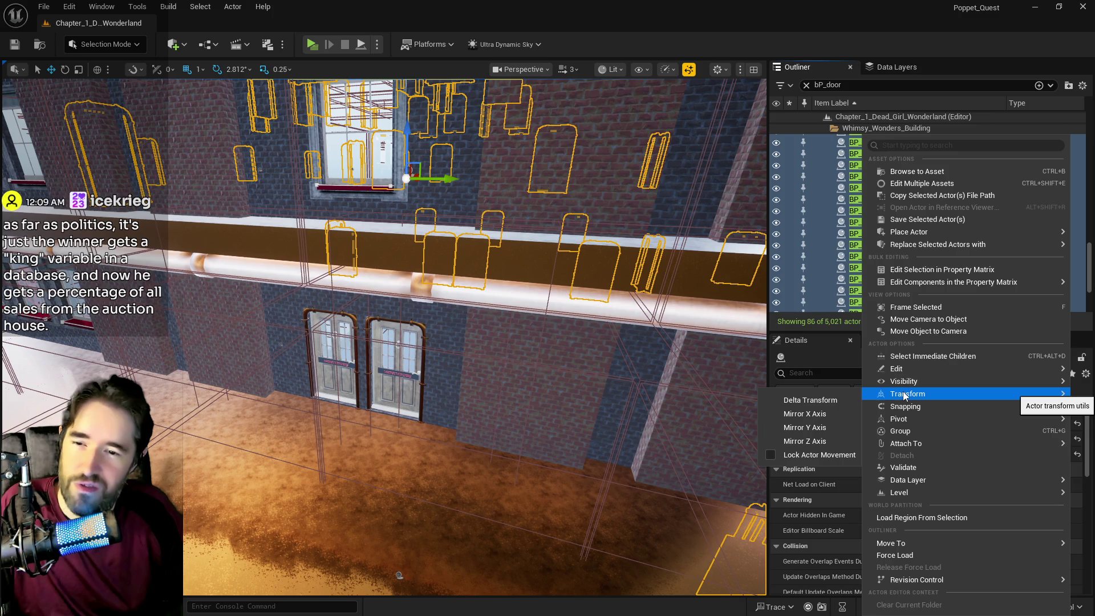
pyautogui.click(776, 454)
# - Save the locked doors and frame SM_Chapter_3_Floor in the viewport
pyautogui.click(684, 12)
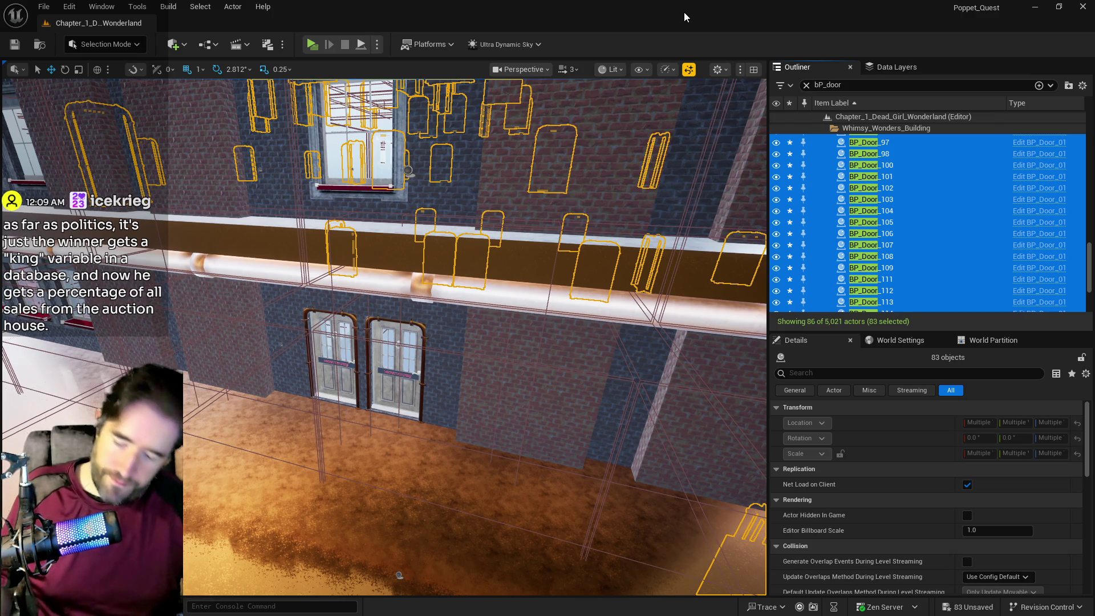
pyautogui.hotkey('ctrl', 's')
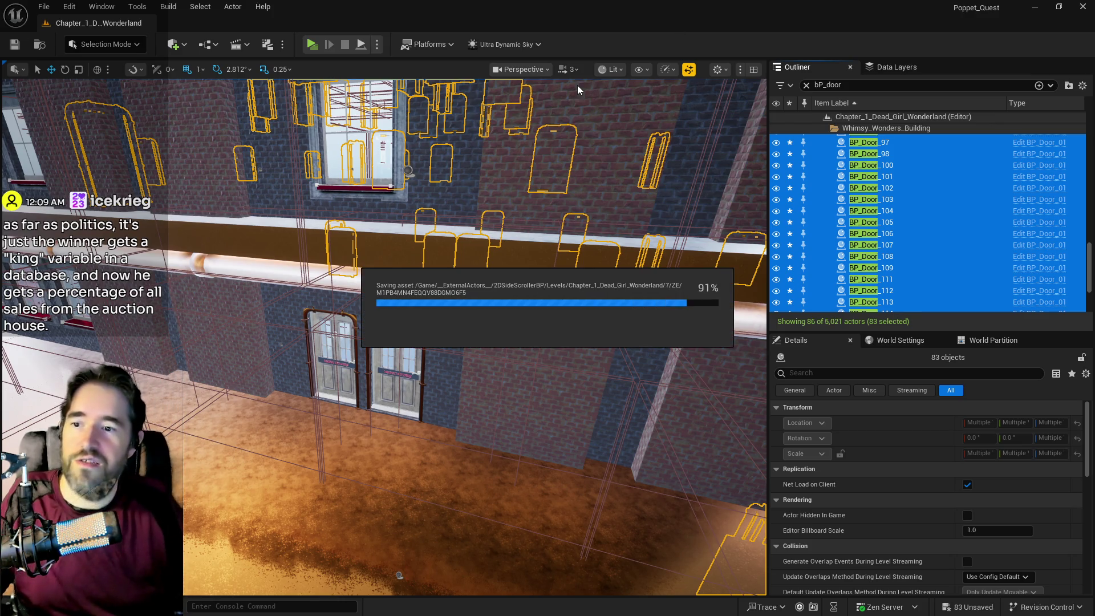
pyautogui.moveTo(525, 175)
pyautogui.mouseDown()
pyautogui.moveTo(526, 103)
pyautogui.moveTo(514, 82)
pyautogui.mouseUp()
pyautogui.click(305, 365)
pyautogui.press('f')
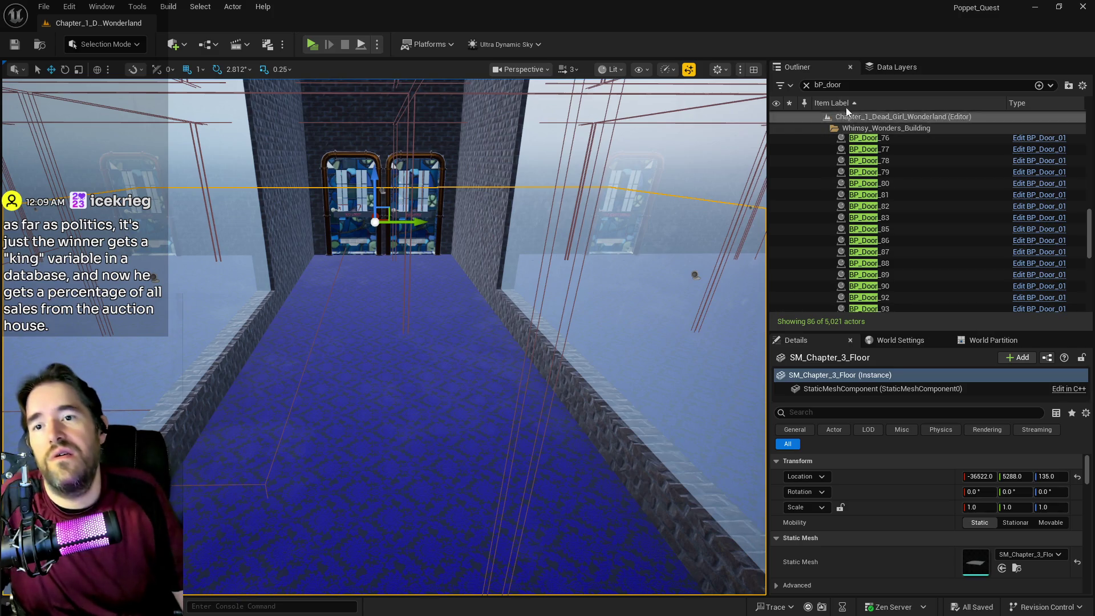
# - Clear the door search filter and lock movement on SM_Chapter_3_Floor
pyautogui.click(806, 85)
pyautogui.rightClick(877, 233)
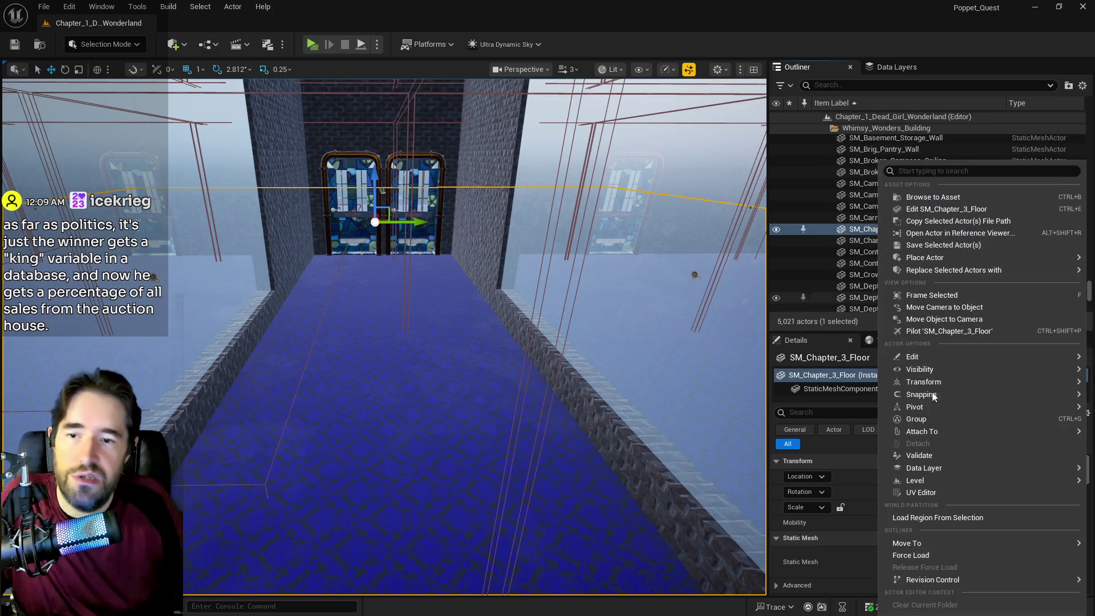
pyautogui.moveTo(907, 399)
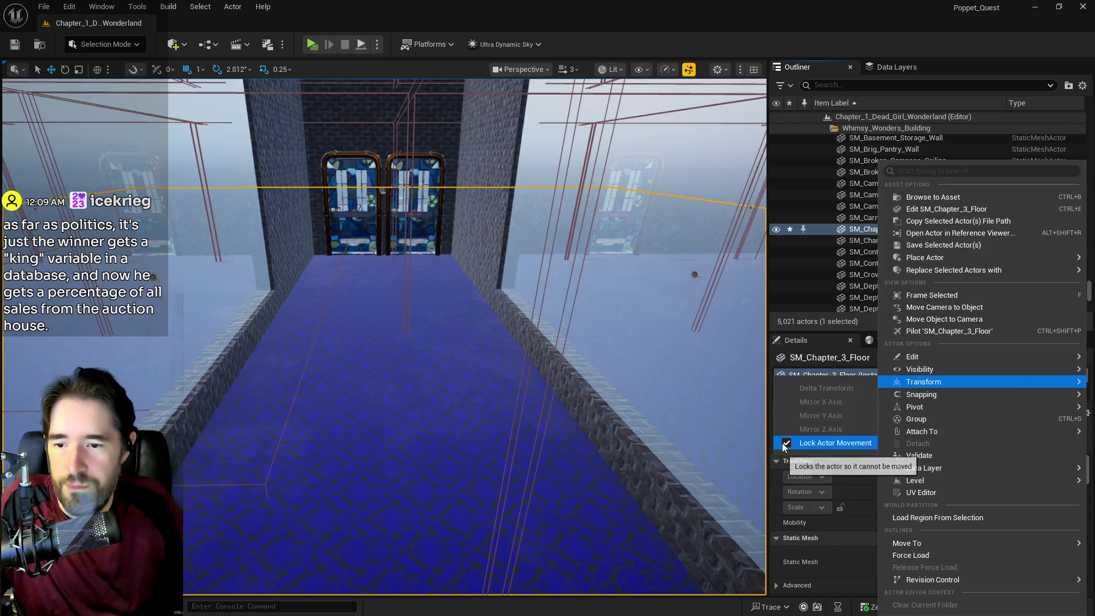
pyautogui.click(784, 444)
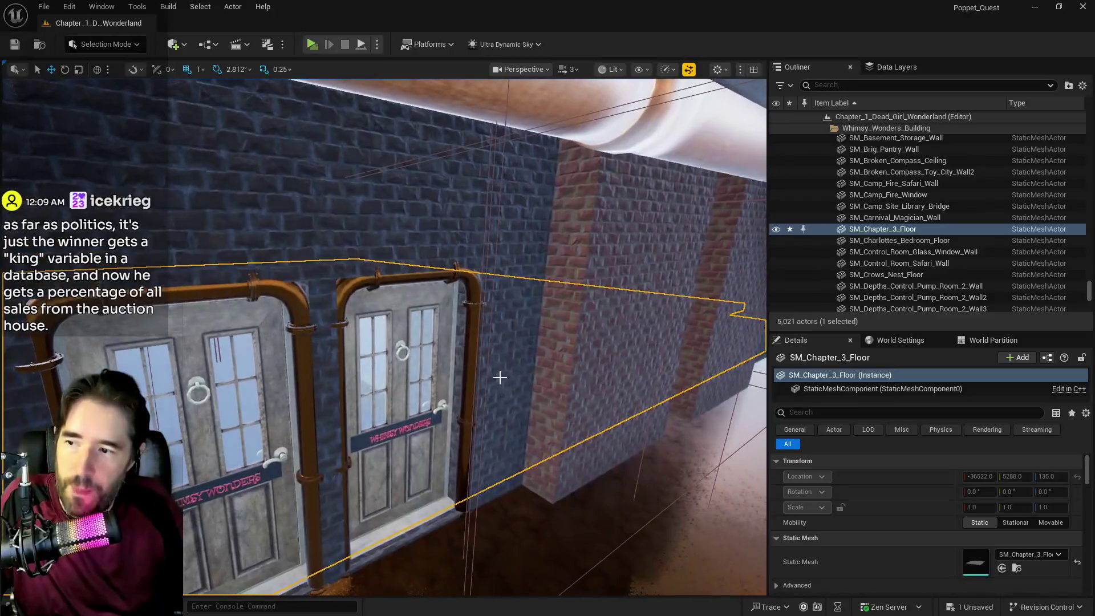
# - Select Level_Whimsy_Wonders_Building8 and frame it in the viewport
pyautogui.click(498, 377)
pyautogui.rightClick(864, 234)
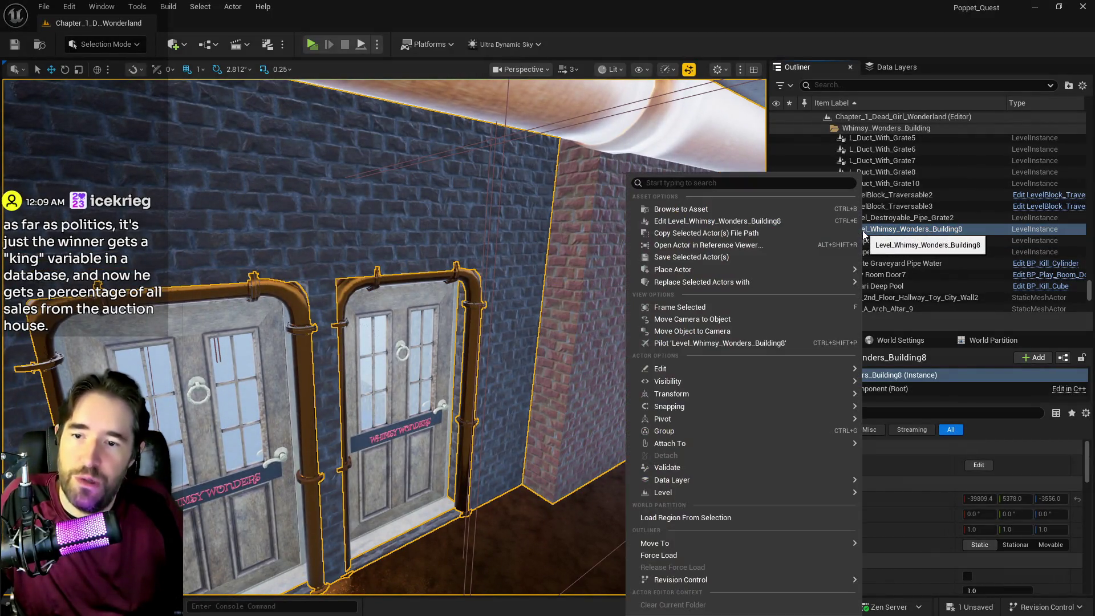
pyautogui.moveTo(696, 493)
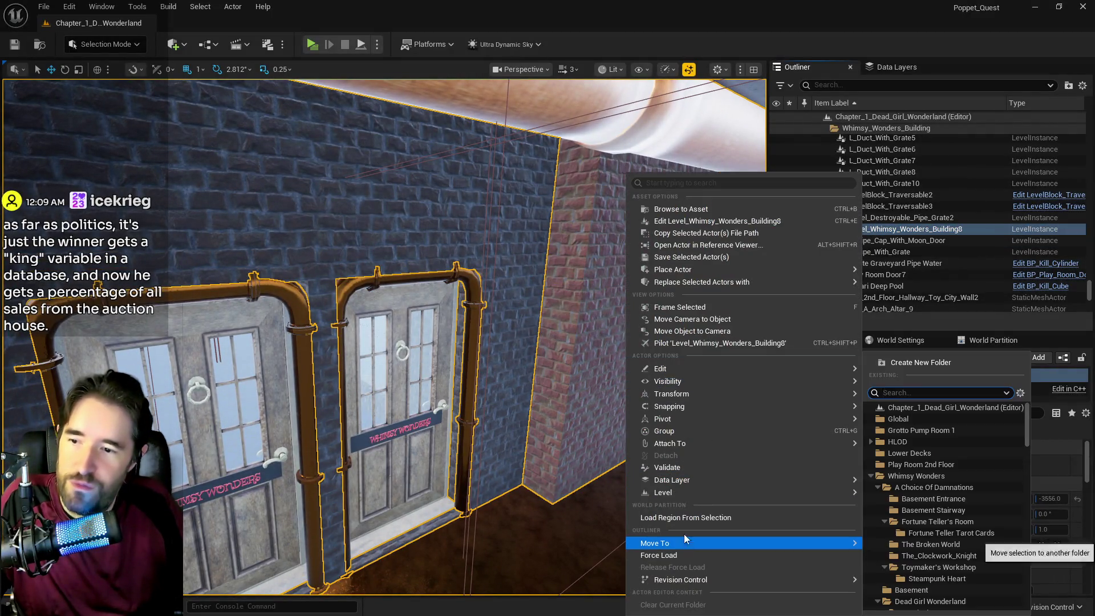
pyautogui.moveTo(693, 401)
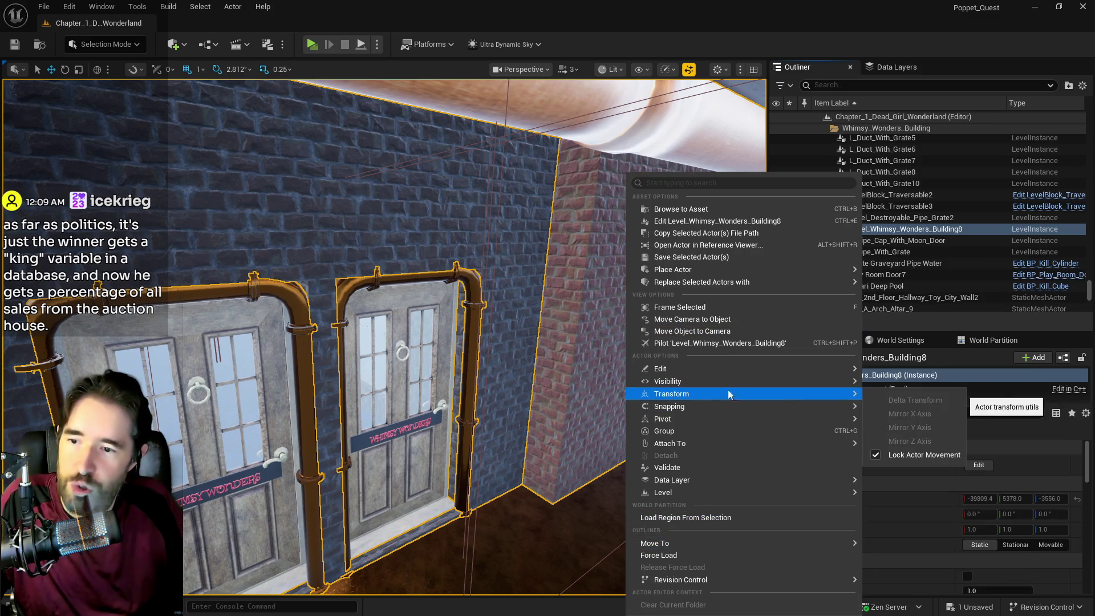
pyautogui.press('Escape')
pyautogui.doubleClick(906, 229)
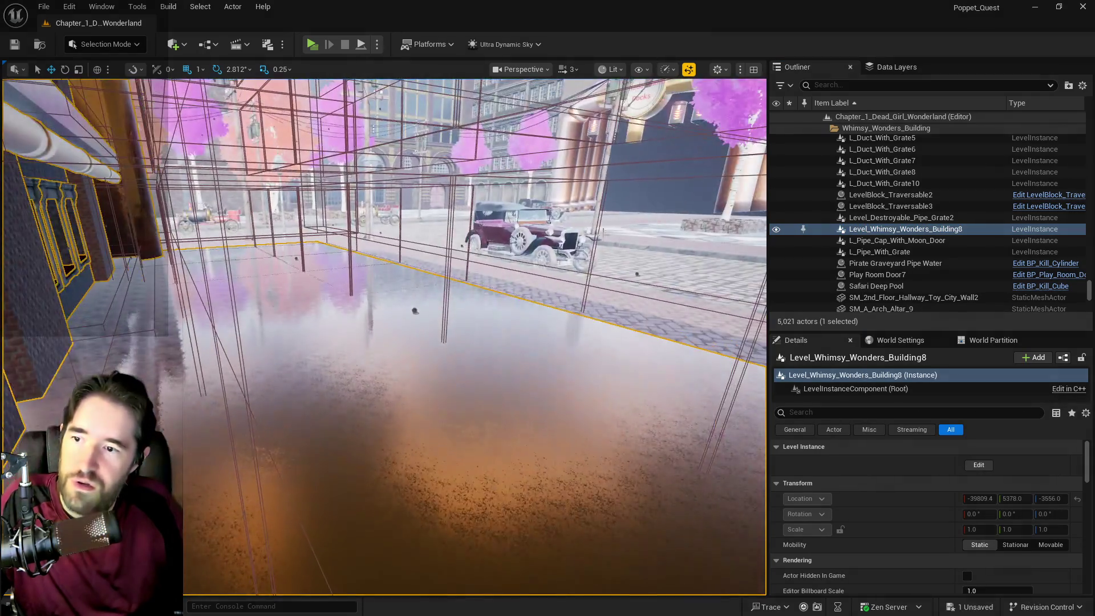
# - Lock actor movement on the Level_Shadowdark_City instance
pyautogui.click(706, 254)
pyautogui.rightClick(853, 217)
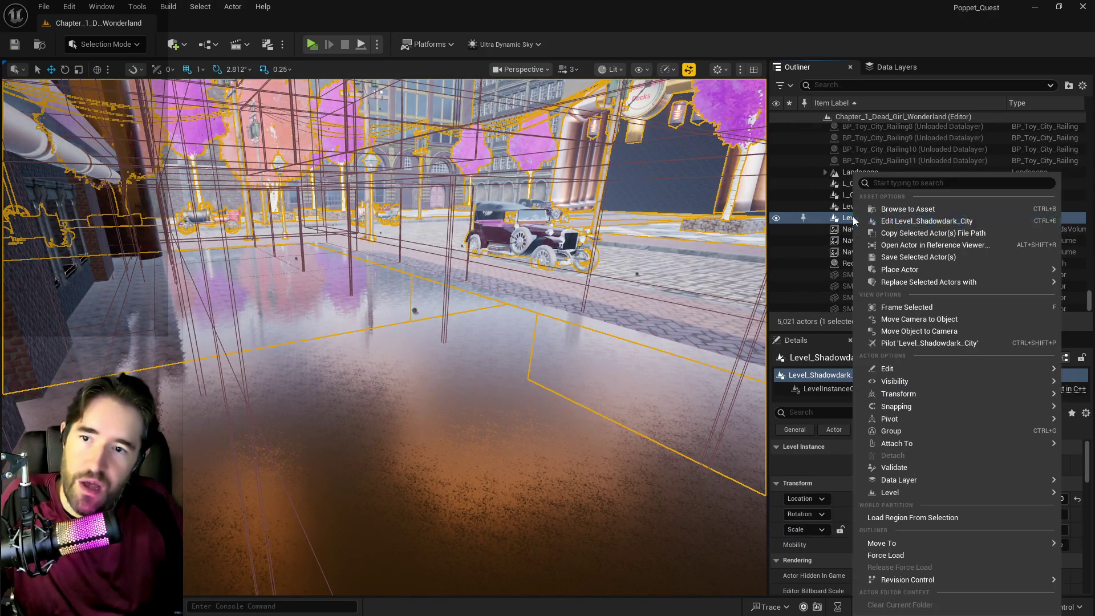
pyautogui.moveTo(887, 422)
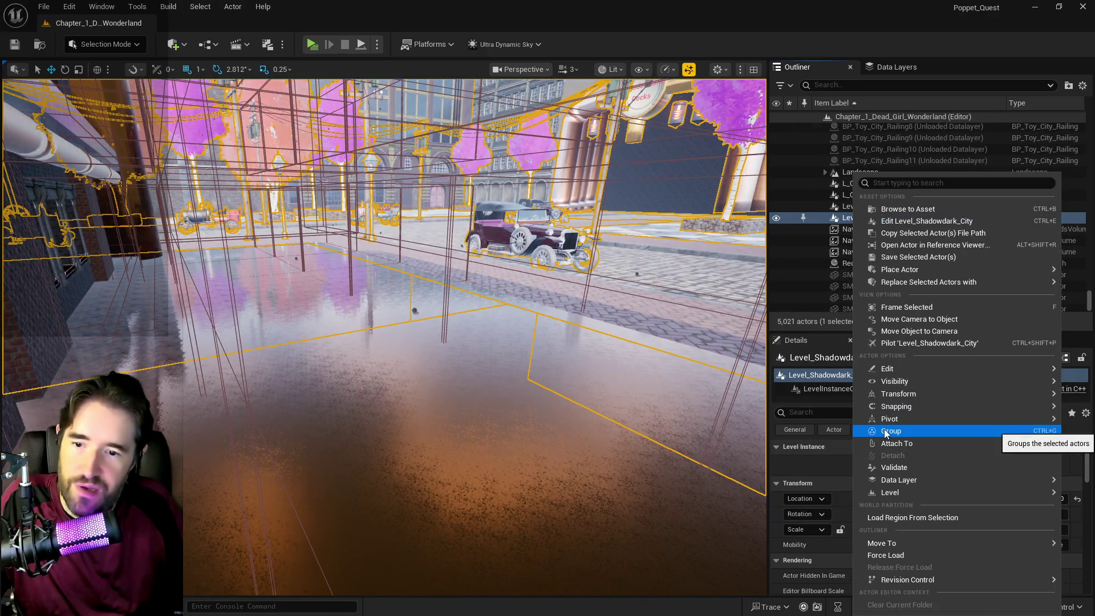
pyautogui.moveTo(898, 393)
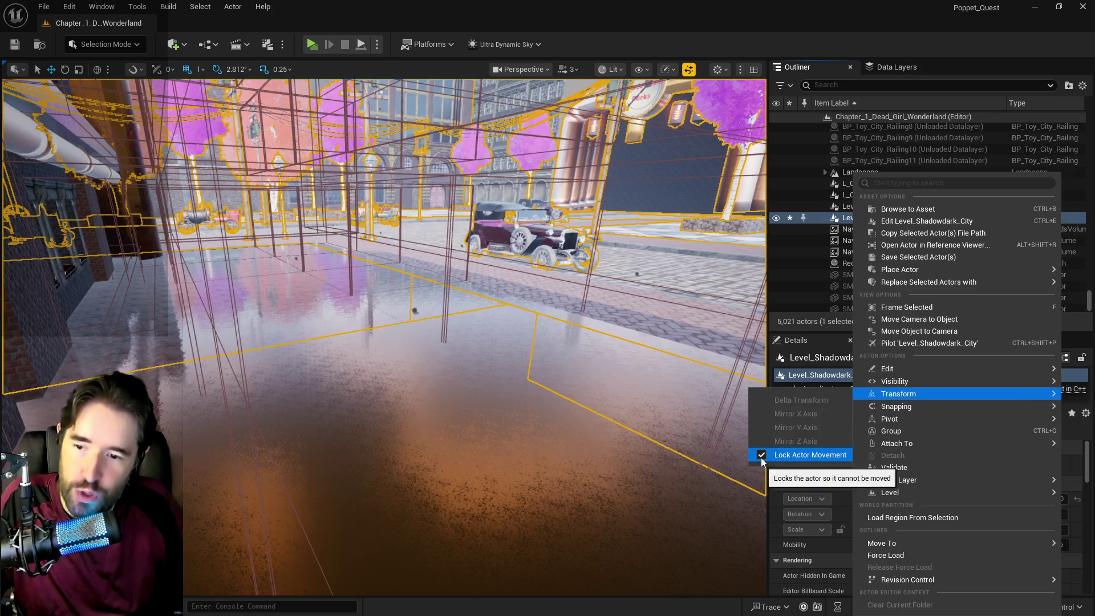
pyautogui.click(762, 456)
pyautogui.click(690, 32)
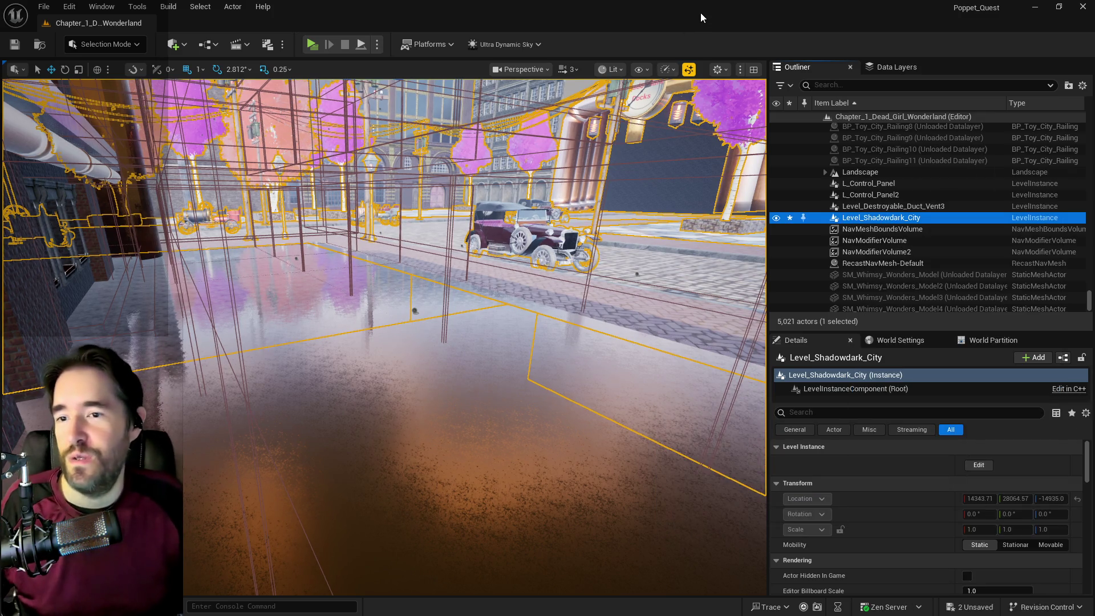
# - Fly into the Whimsy Wonders brick room and select the Whimsy_Wonders_Building folder
pyautogui.moveTo(383, 337)
pyautogui.mouseDown()
pyautogui.moveTo(336, 285)
pyautogui.moveTo(355, 276)
pyautogui.moveTo(388, 314)
pyautogui.mouseUp()
pyautogui.click(355, 277)
pyautogui.moveTo(449, 252); pyautogui.dragTo(448, 251)
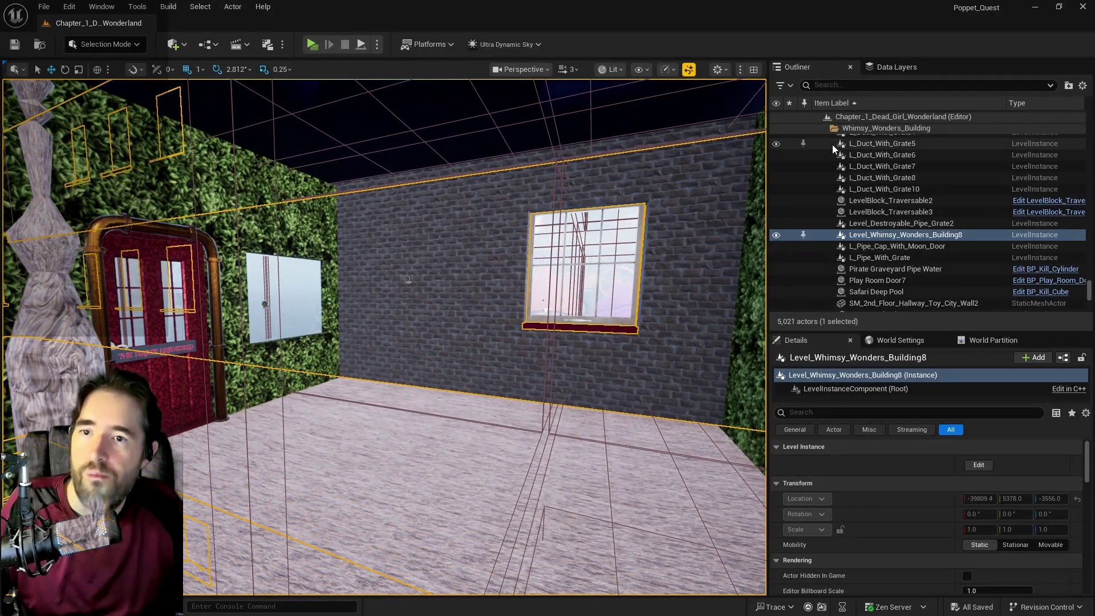
pyautogui.click(861, 131)
# - Select all descendant actors of the Whimsy_Wonders_Building folder and start filtering their properties
pyautogui.rightClick(878, 240)
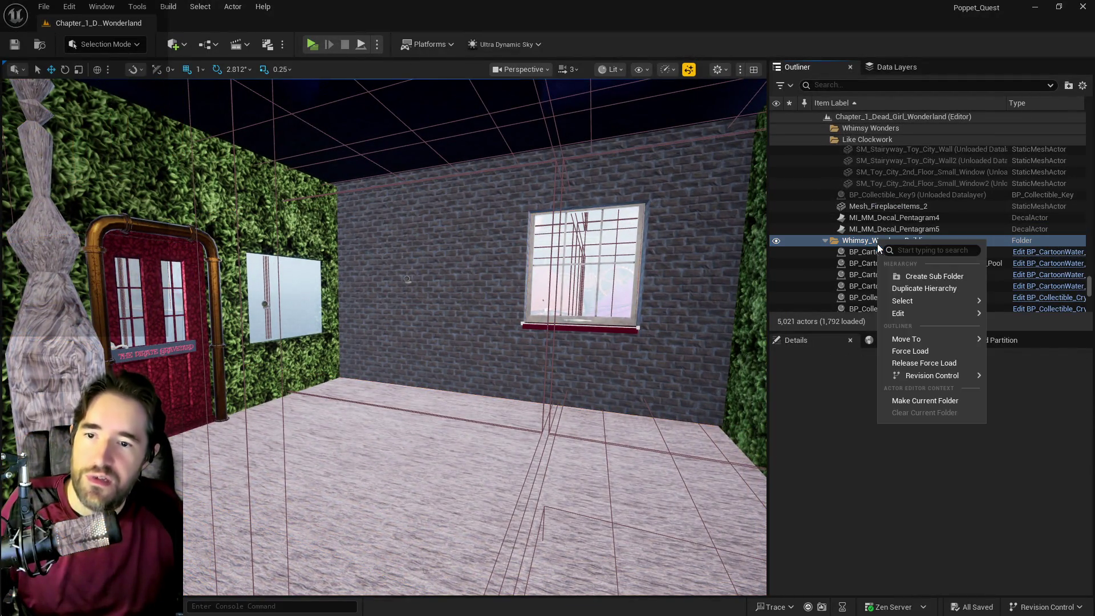
pyautogui.moveTo(936, 300)
pyautogui.click(1004, 318)
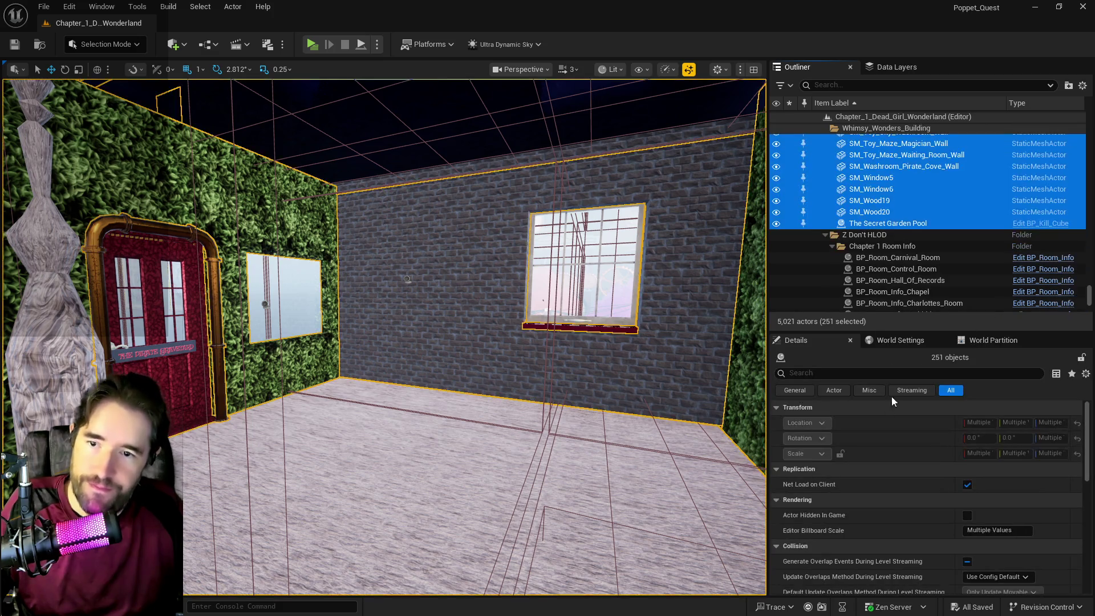
pyautogui.click(828, 373)
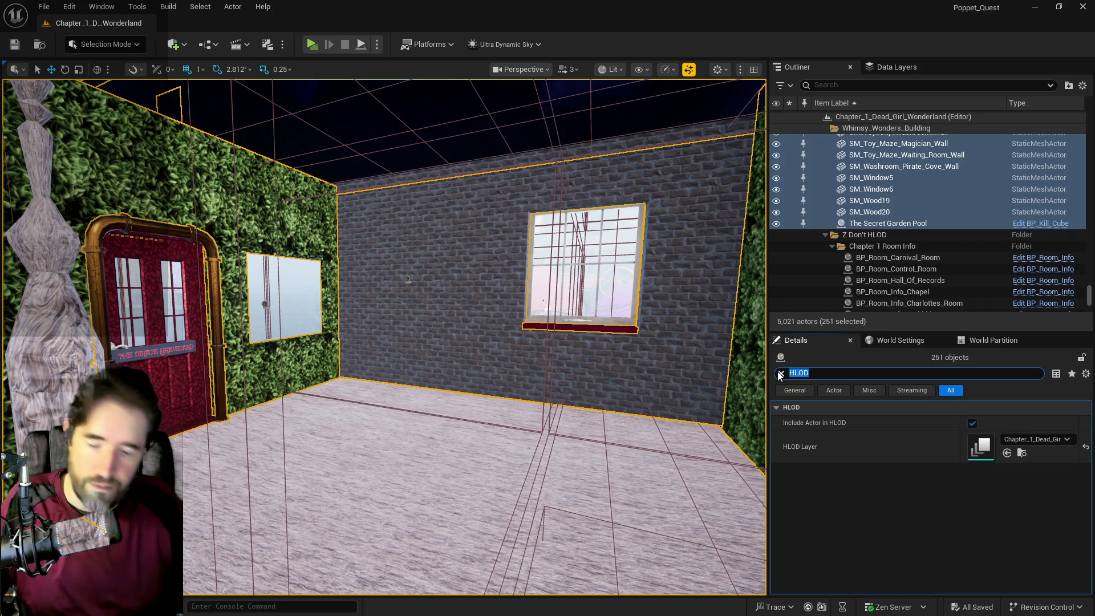
# - Copy the BuildingPartition grid name from World Settings, then select the actors' Runtime Grid value
pyautogui.click(896, 340)
pyautogui.scroll(-5, 961, 493)
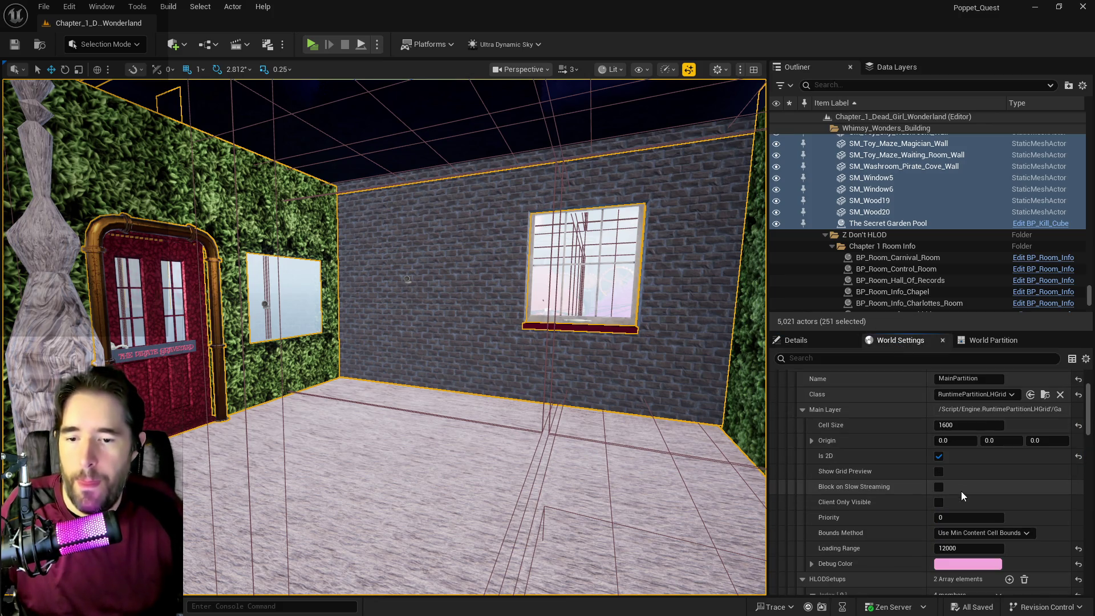
pyautogui.scroll(-2, 961, 491)
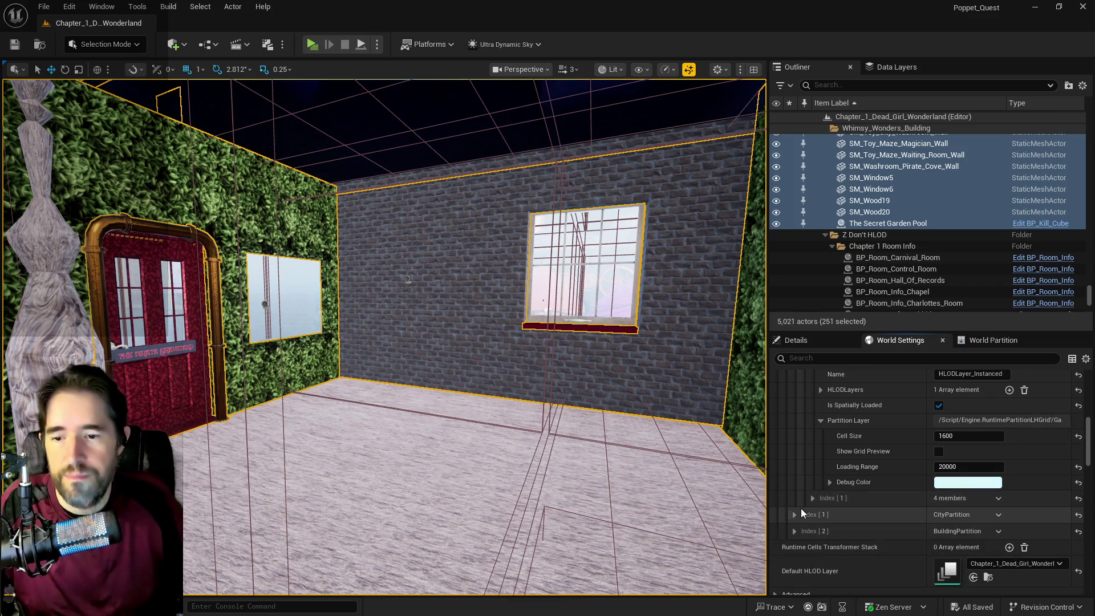
pyautogui.click(793, 531)
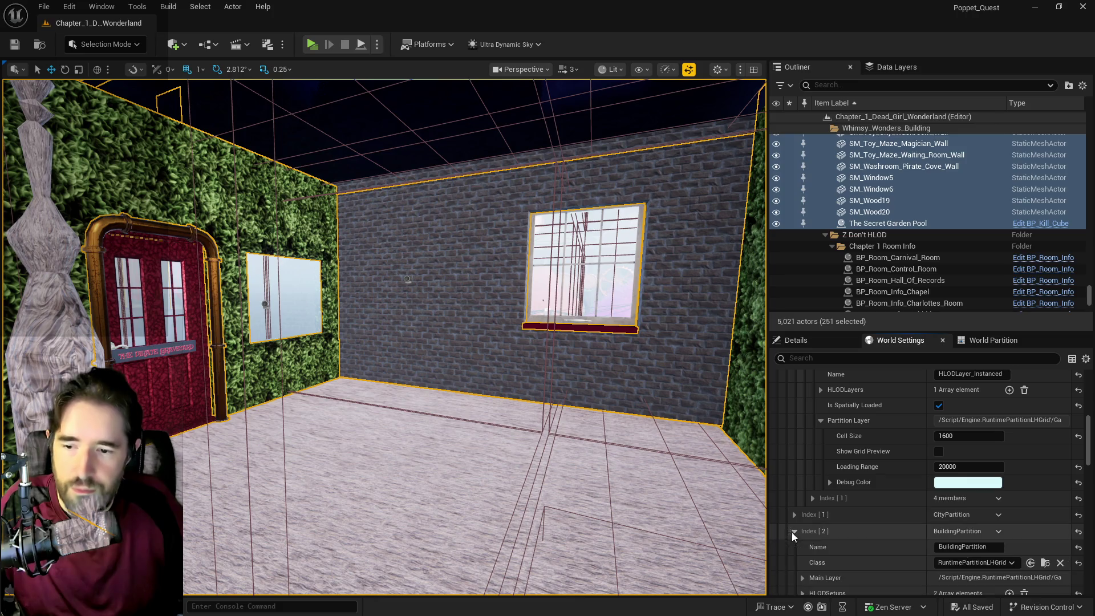
pyautogui.scroll(-3, 858, 536)
pyautogui.click(803, 489)
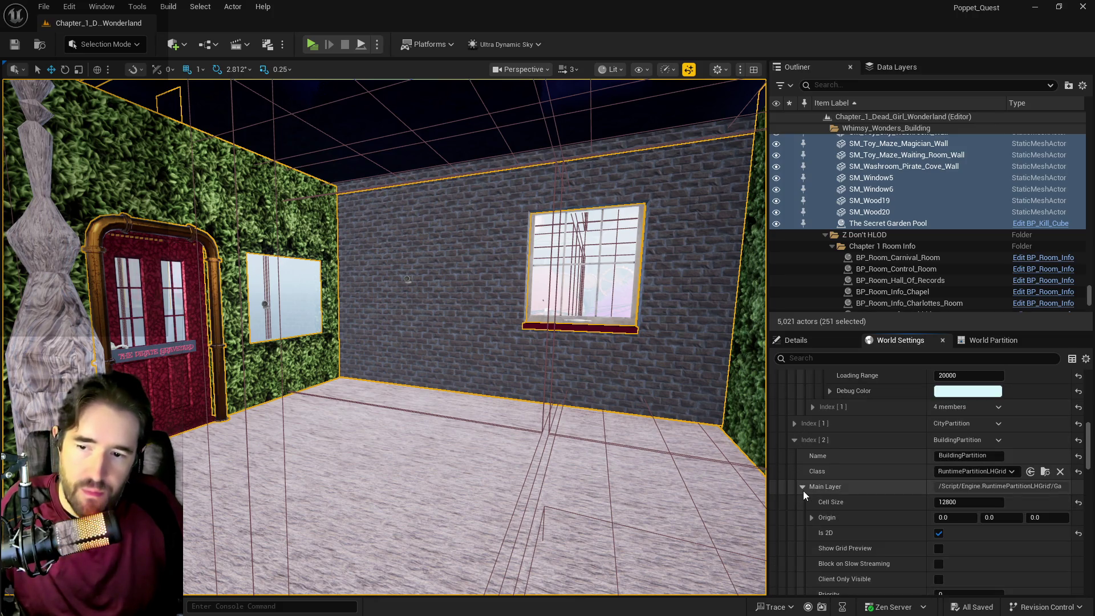
pyautogui.scroll(-2, 867, 514)
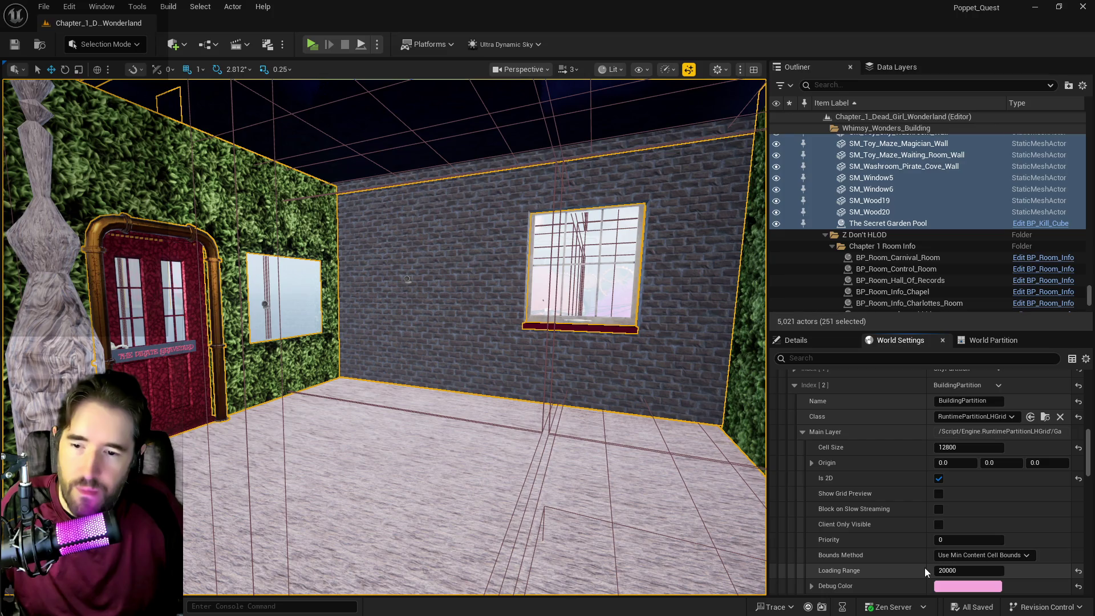
pyautogui.click(986, 400)
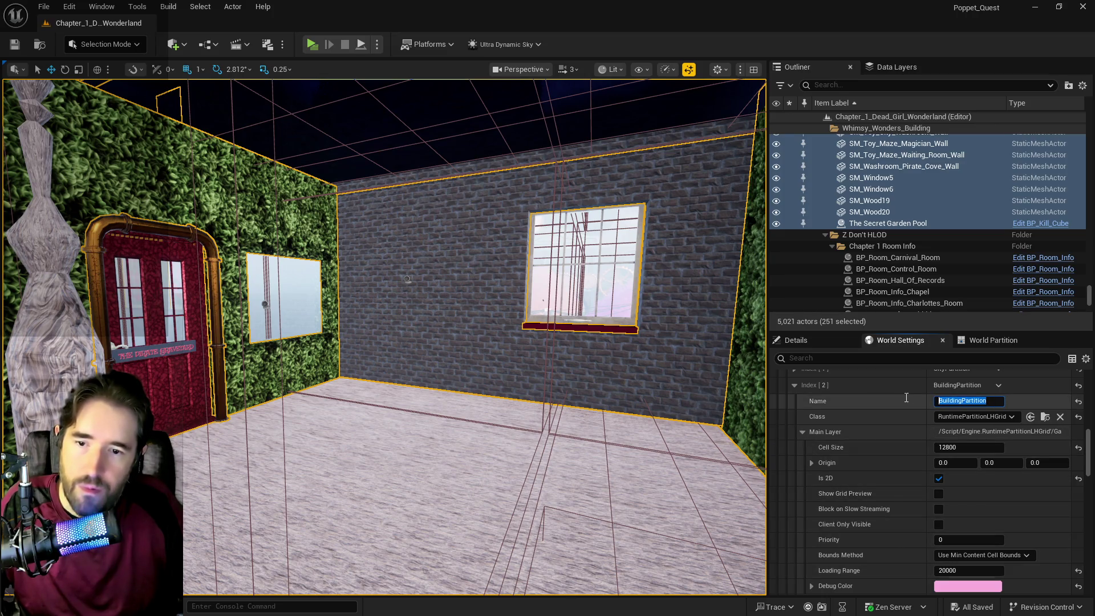
pyautogui.click(796, 340)
pyautogui.click(1004, 438)
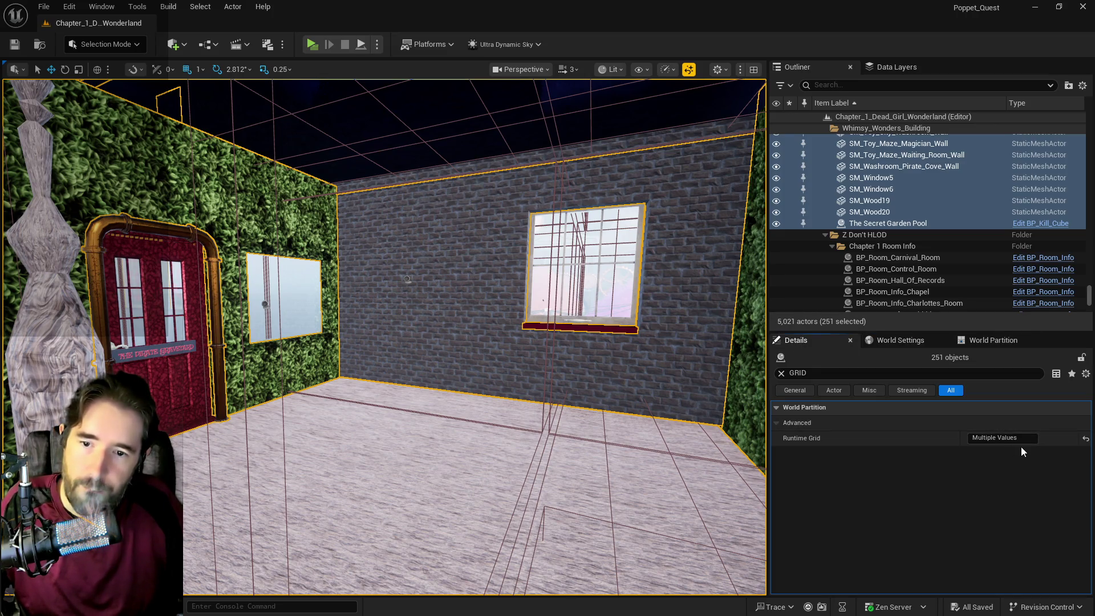
# - Paste BuildingPartition as the Runtime Grid for all 251 building actors and save the level
pyautogui.write('BuildingPartition')
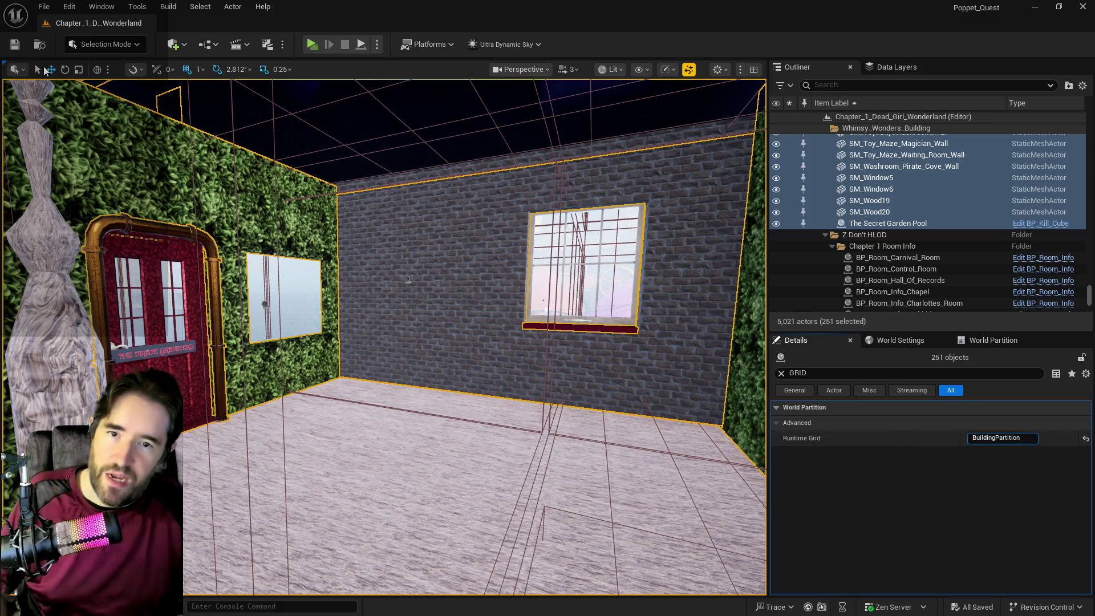
pyautogui.hotkey('ctrl', 's')
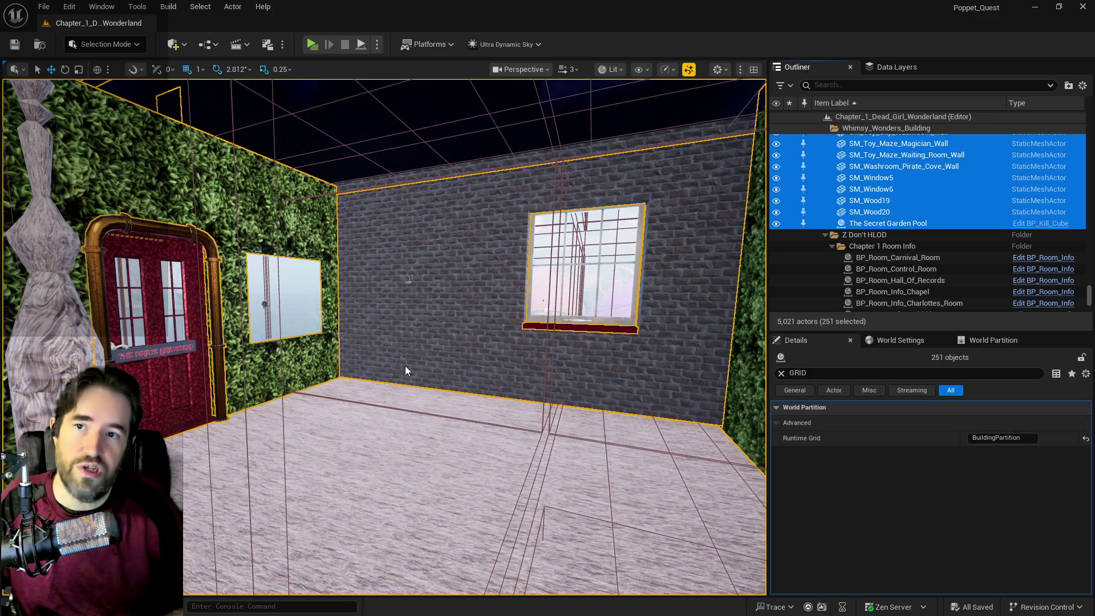
pyautogui.click(870, 84)
# - Filter the outliner by 'BRUSH' and focus the view on Box Brush12, then the first Box Brush
pyautogui.write('BRUSH')
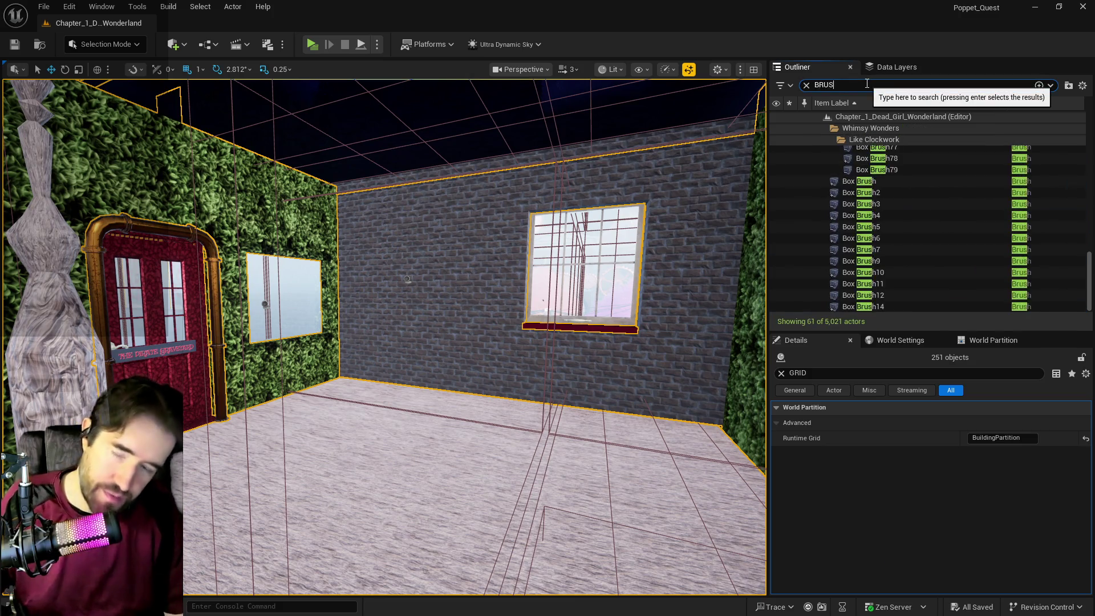
pyautogui.scroll(10, 884, 225)
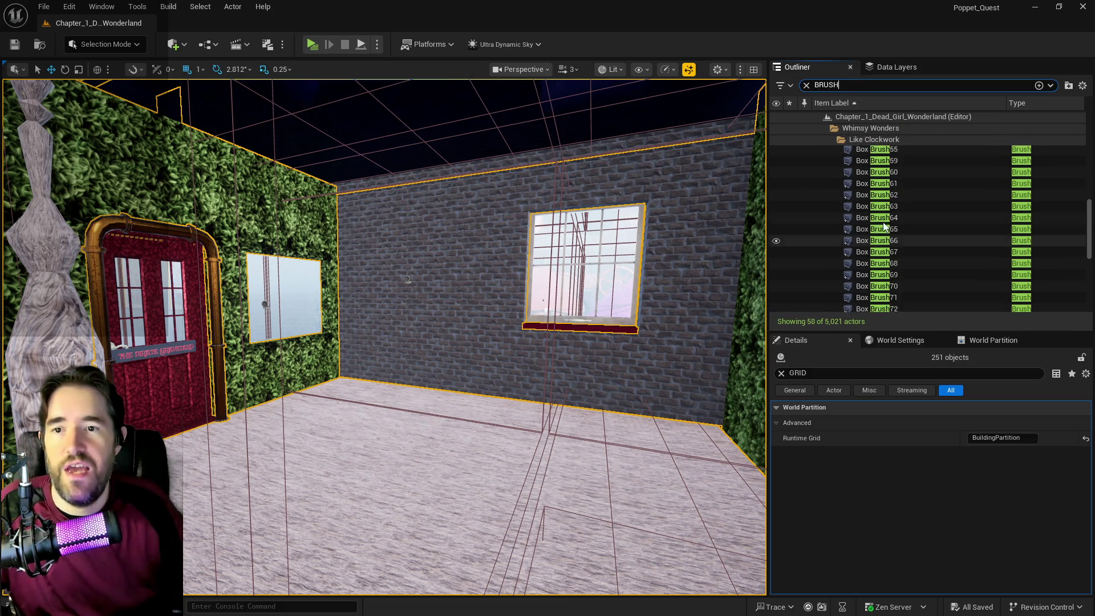
pyautogui.scroll(5, 884, 225)
pyautogui.scroll(-15, 884, 224)
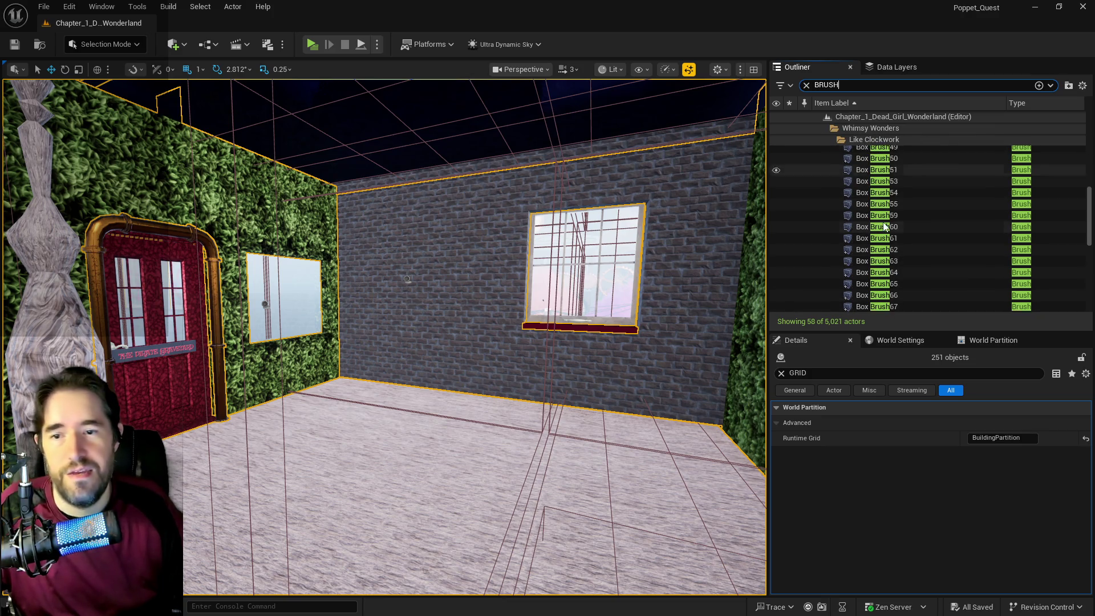
pyautogui.scroll(2, 884, 227)
pyautogui.scroll(-2, 883, 227)
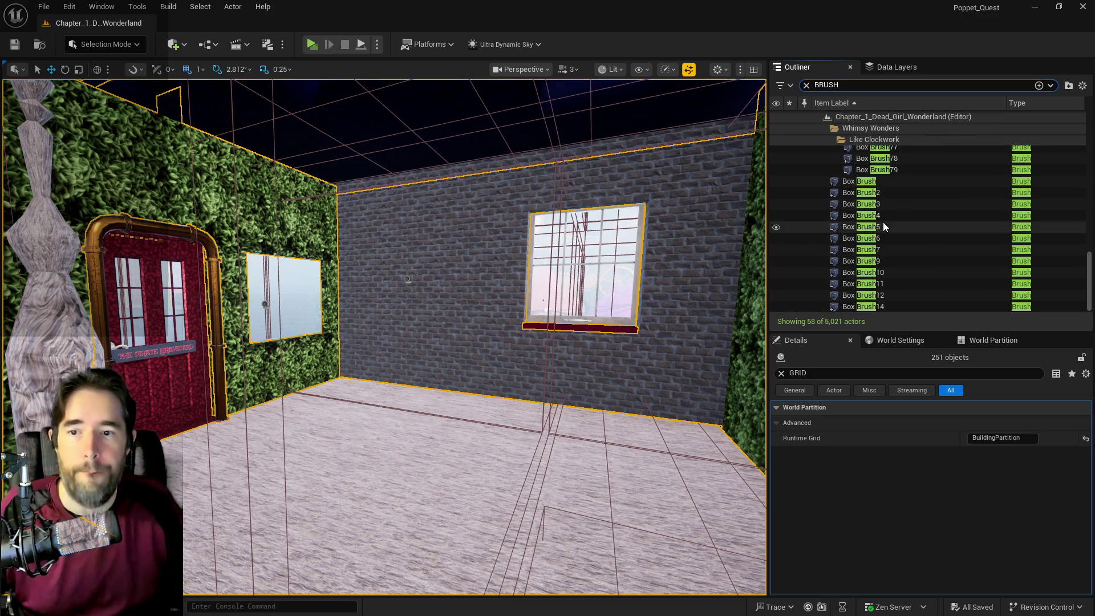
pyautogui.doubleClick(847, 297)
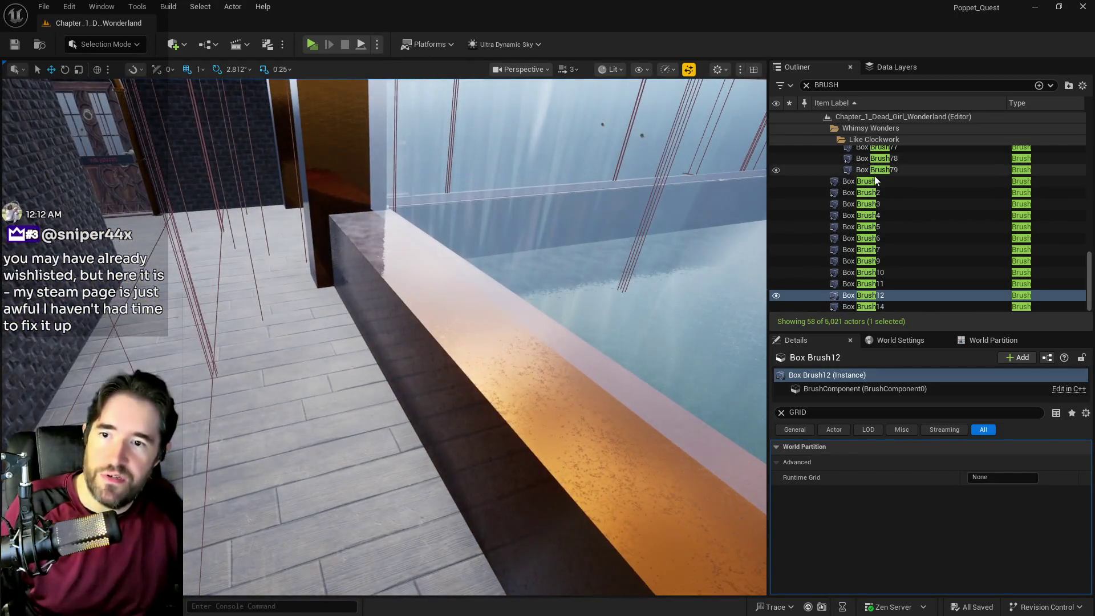
pyautogui.doubleClick(859, 180)
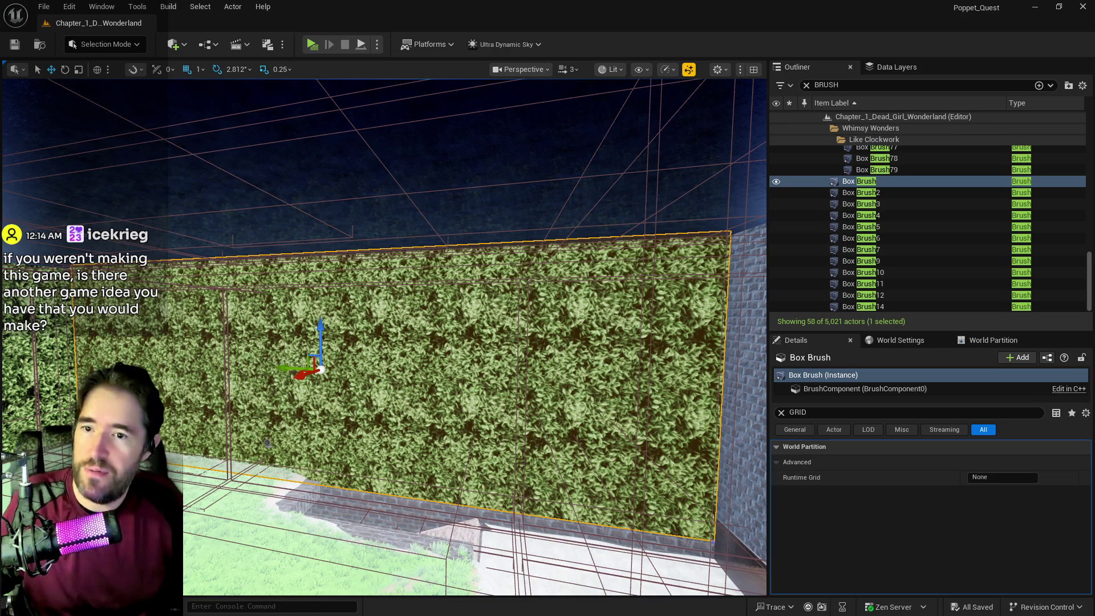
# - Fly toward the hedge wall and refocus the view on the selected Box Brush
pyautogui.moveTo(382, 337); pyautogui.dragTo(411, 314)
pyautogui.moveTo(477, 278); pyautogui.dragTo(477, 278)
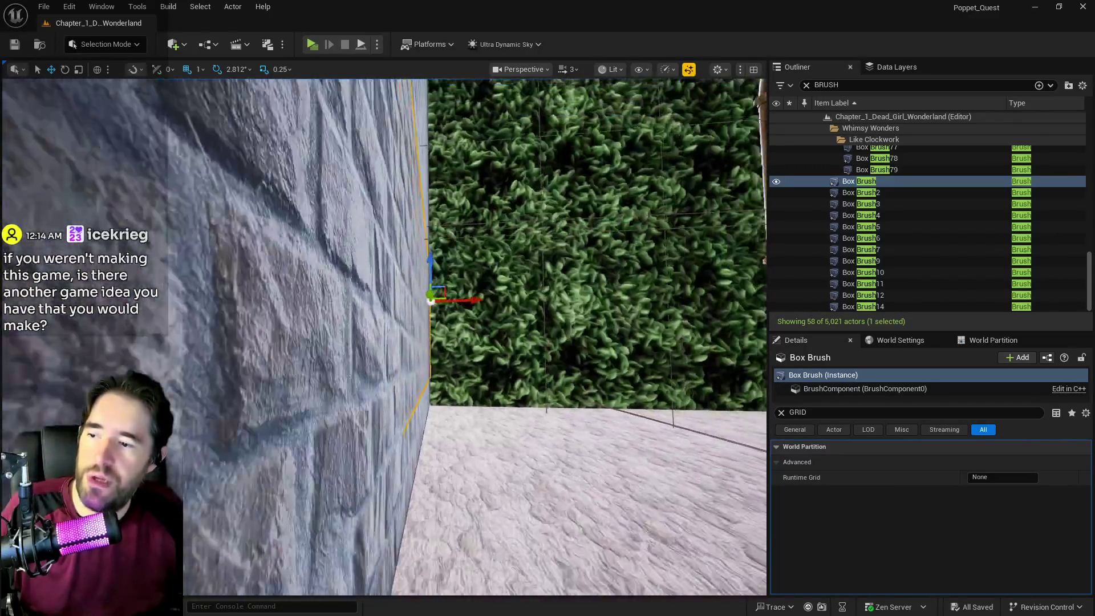
pyautogui.press('f')
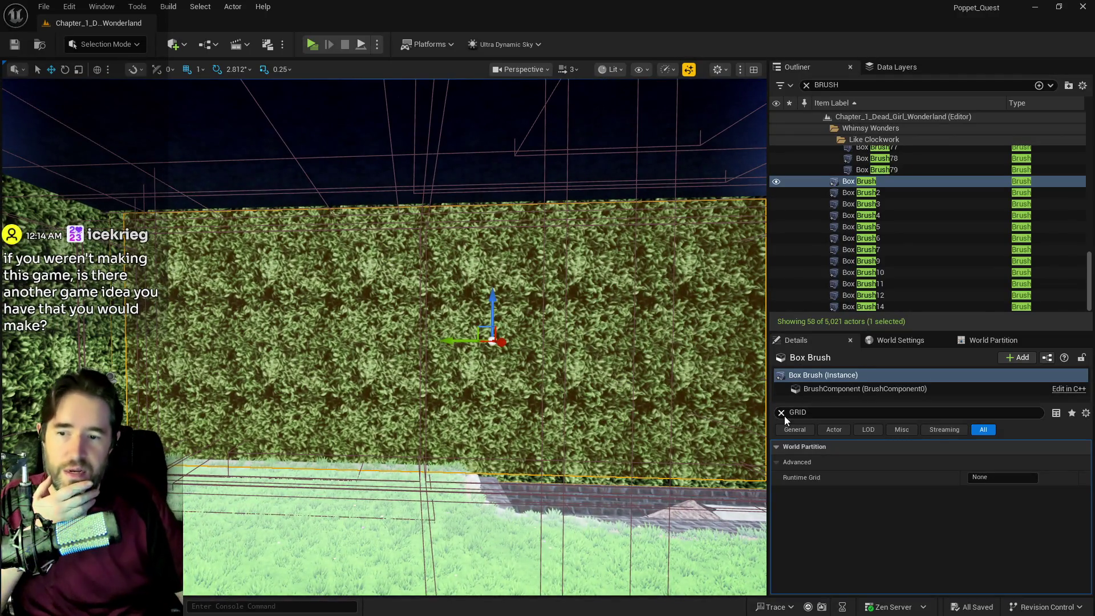
# - Clear the property filter and select all surfaces adjacent to the hedge wall brush's surface
pyautogui.click(781, 413)
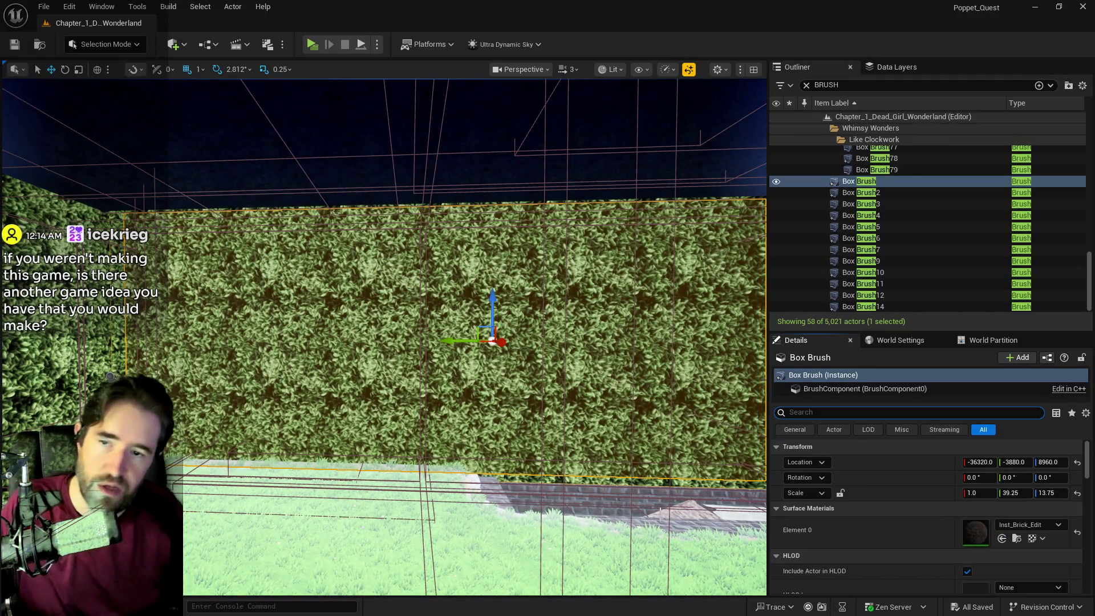
pyautogui.scroll(-2, 833, 547)
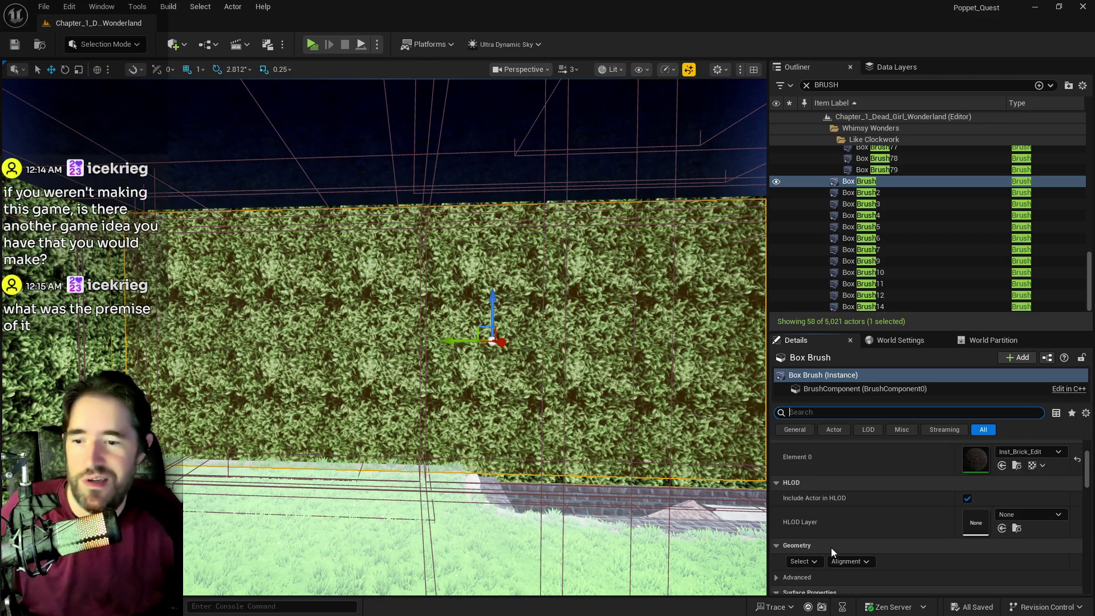
pyautogui.click(802, 561)
pyautogui.click(844, 431)
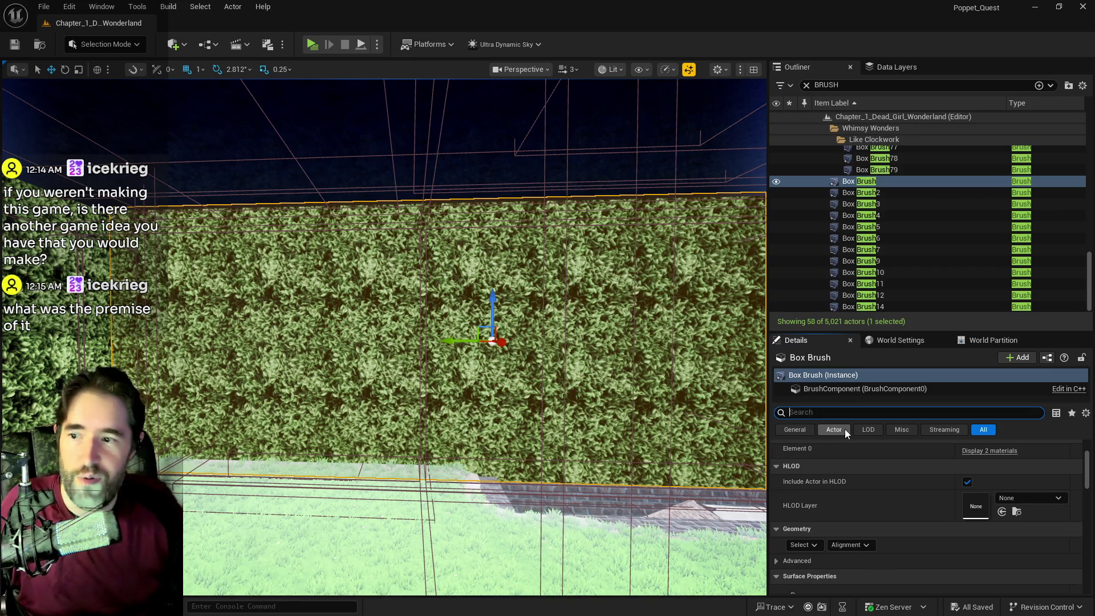
pyautogui.click(813, 546)
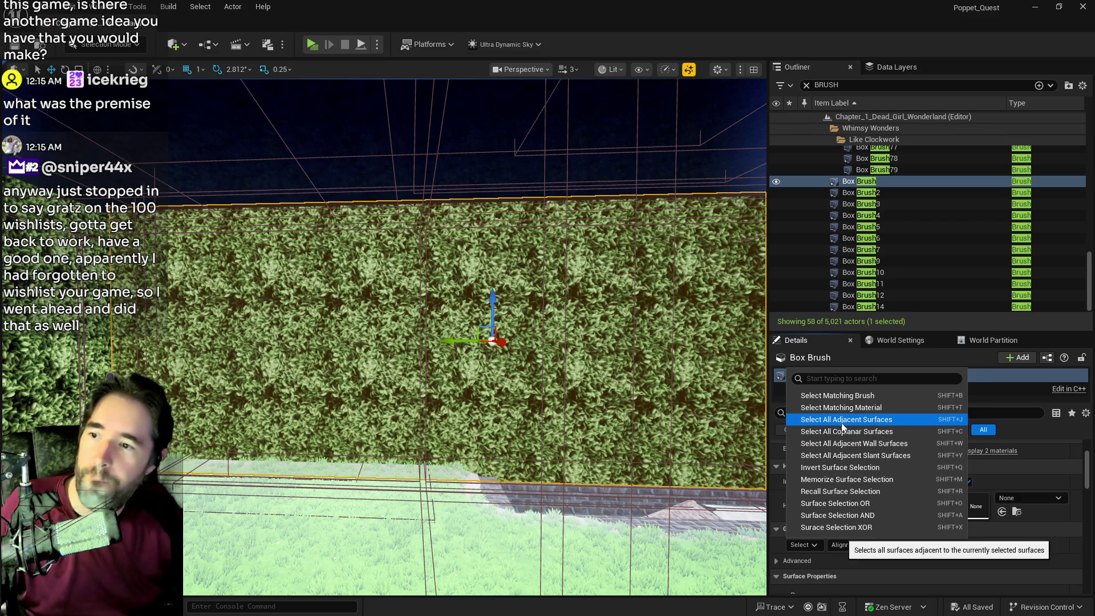
pyautogui.click(842, 423)
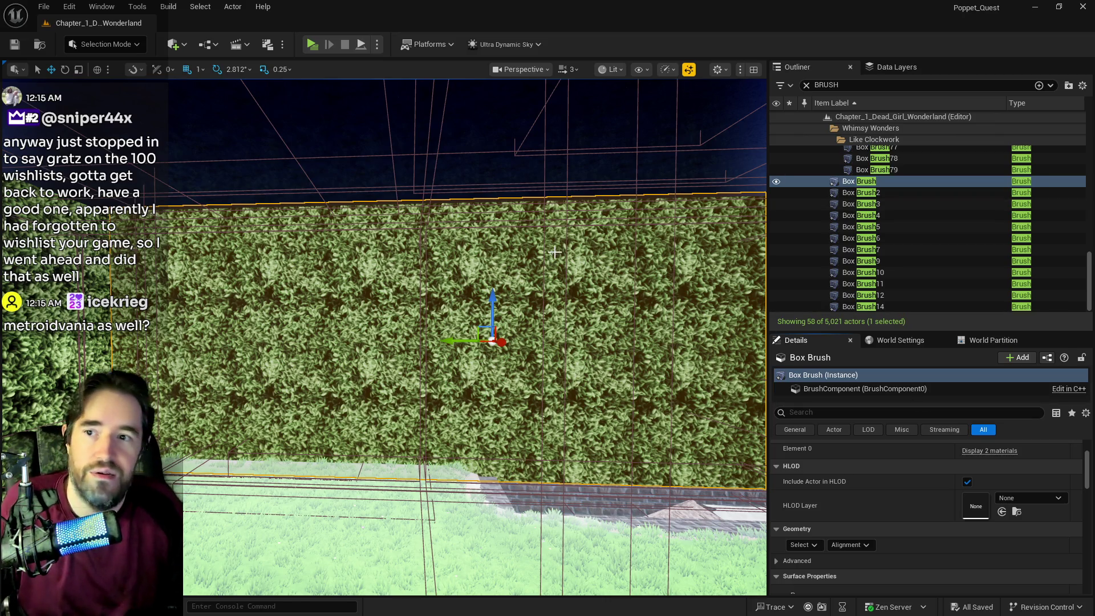
pyautogui.moveTo(474, 337); pyautogui.dragTo(342, 302)
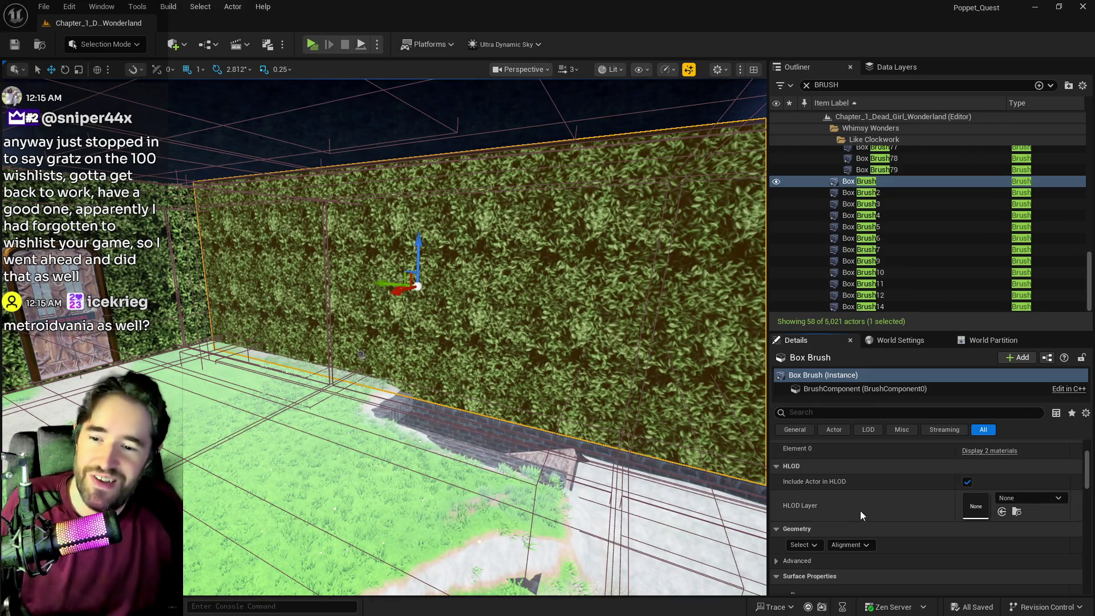
# - Set the hedge wall's texture Scale U to 10 with U/V locked and apply it
pyautogui.scroll(-3, 858, 510)
pyautogui.scroll(-3, 853, 512)
pyautogui.click(841, 539)
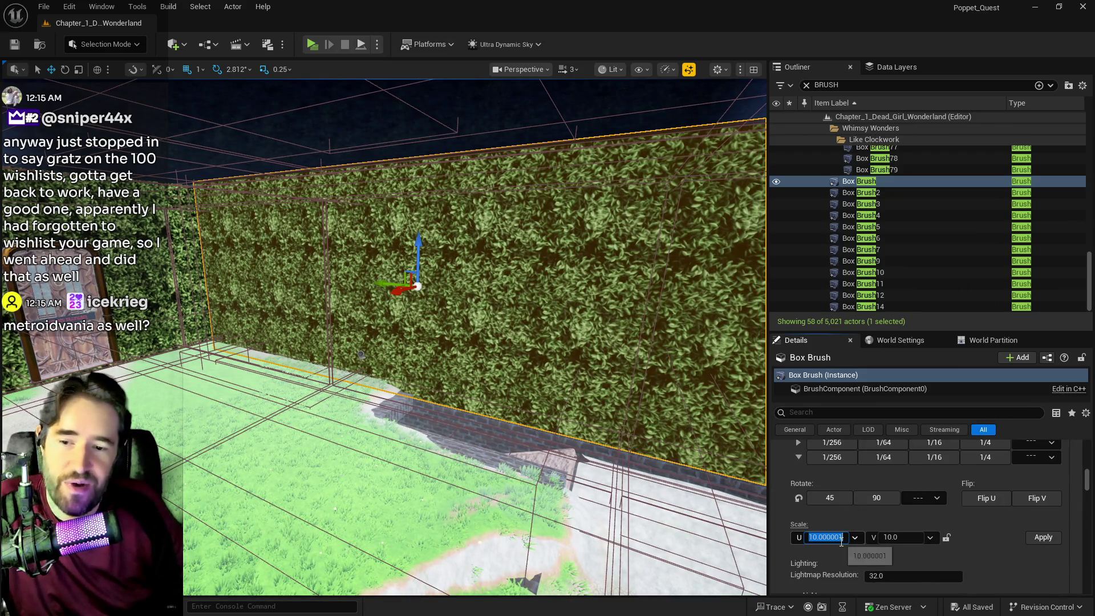
pyautogui.write('10')
pyautogui.press('Return')
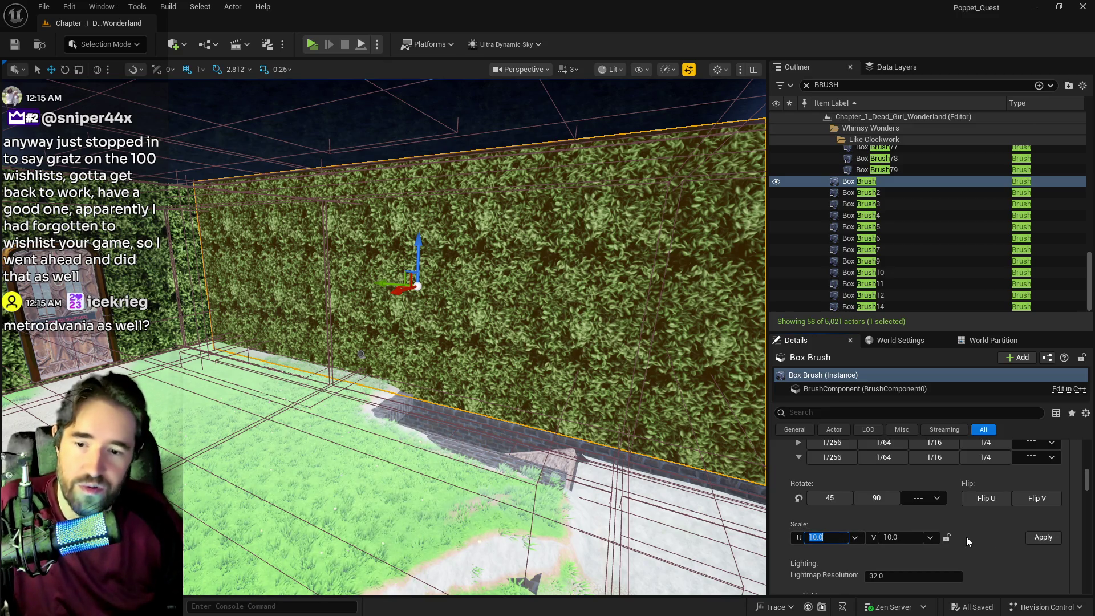
pyautogui.click(947, 538)
pyautogui.click(1043, 537)
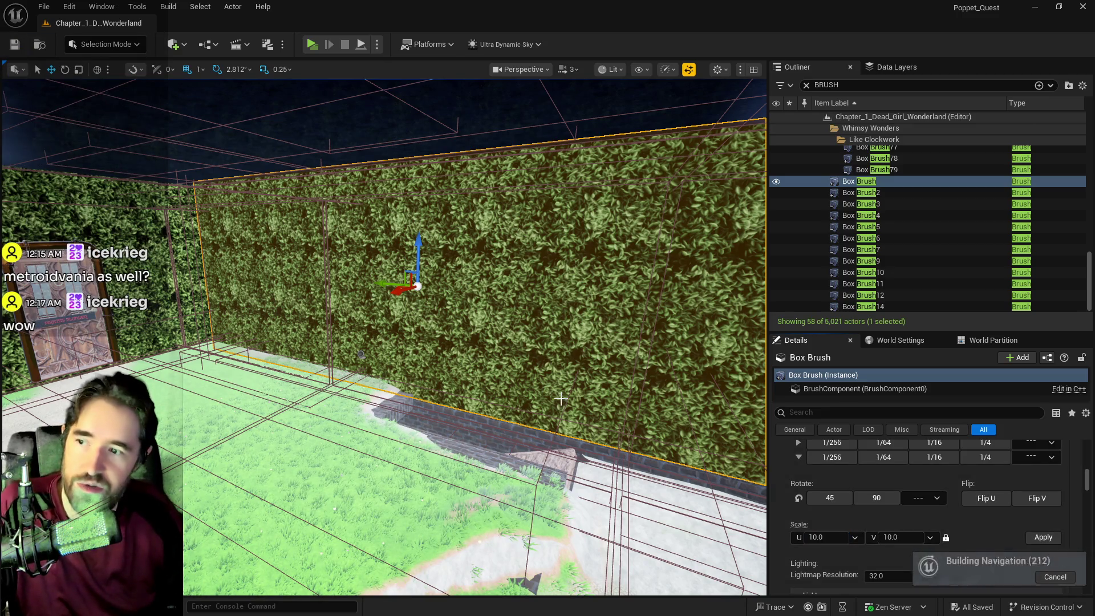
# - Fly up to the hedge wall beside the door and view it head-on
pyautogui.moveTo(414, 382)
pyautogui.mouseDown()
pyautogui.moveTo(451, 348)
pyautogui.moveTo(405, 351)
pyautogui.moveTo(443, 436)
pyautogui.moveTo(142, 143)
pyautogui.mouseUp()
pyautogui.moveTo(456, 255)
pyautogui.mouseDown()
pyautogui.moveTo(496, 257)
pyautogui.moveTo(474, 263)
pyautogui.moveTo(510, 389)
pyautogui.mouseUp()
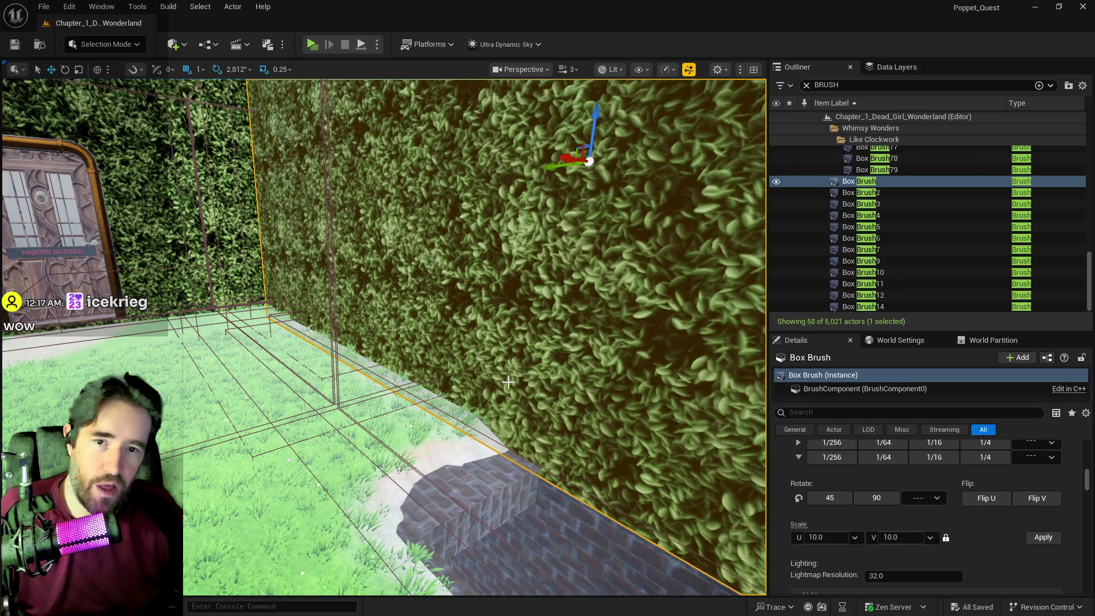
pyautogui.moveTo(470, 367)
pyautogui.mouseDown()
pyautogui.moveTo(508, 359)
pyautogui.moveTo(450, 370)
pyautogui.mouseUp()
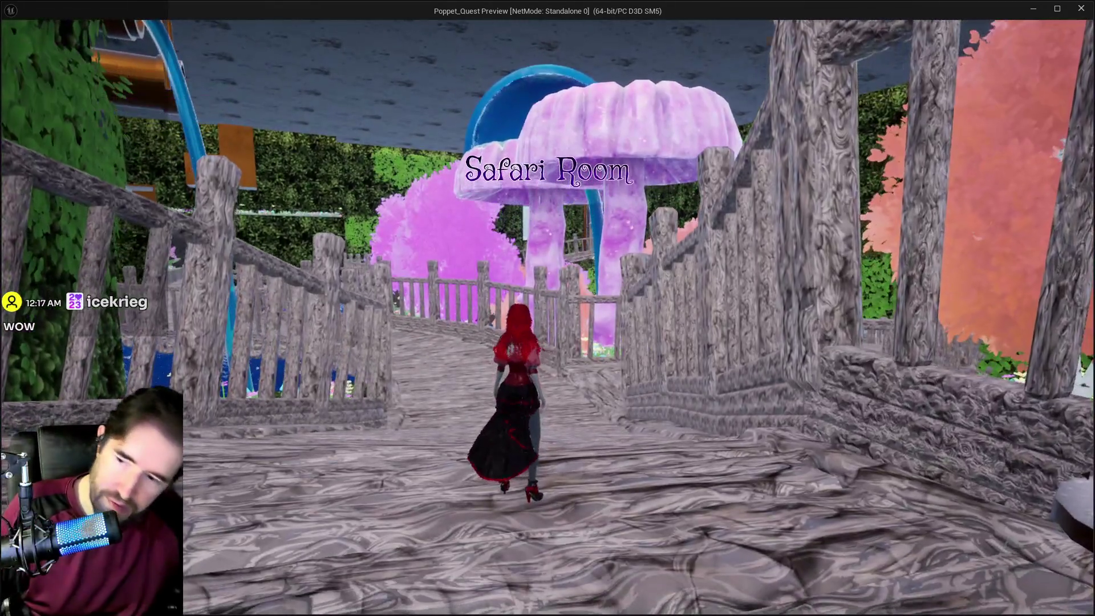
# - Equip The Hermit tarot card from the in-game card menu
pyautogui.press('Tab')
pyautogui.click(555, 228)
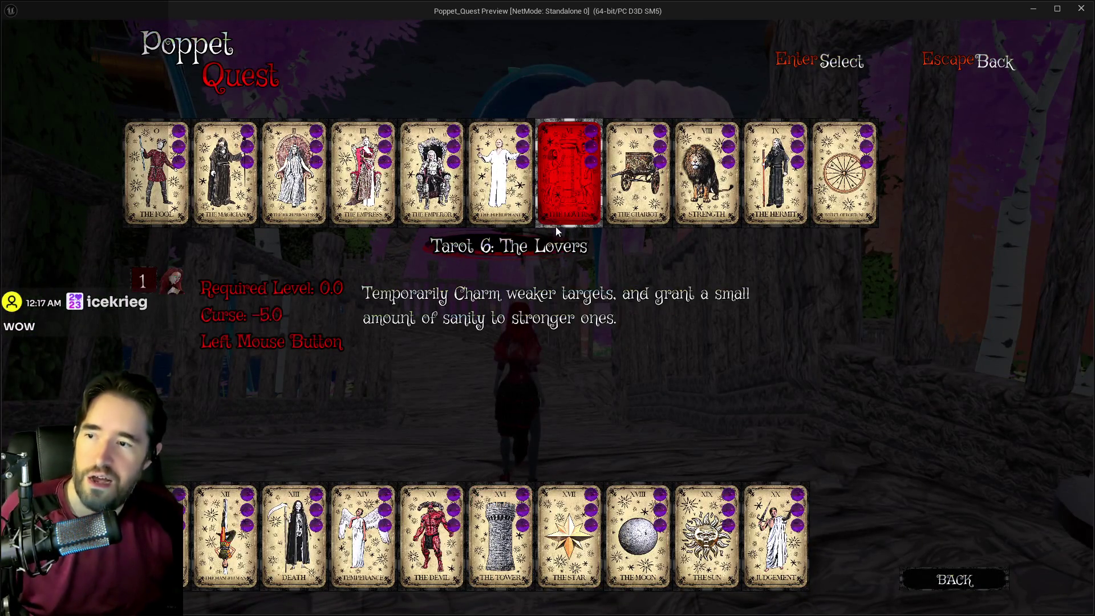
pyautogui.click(357, 531)
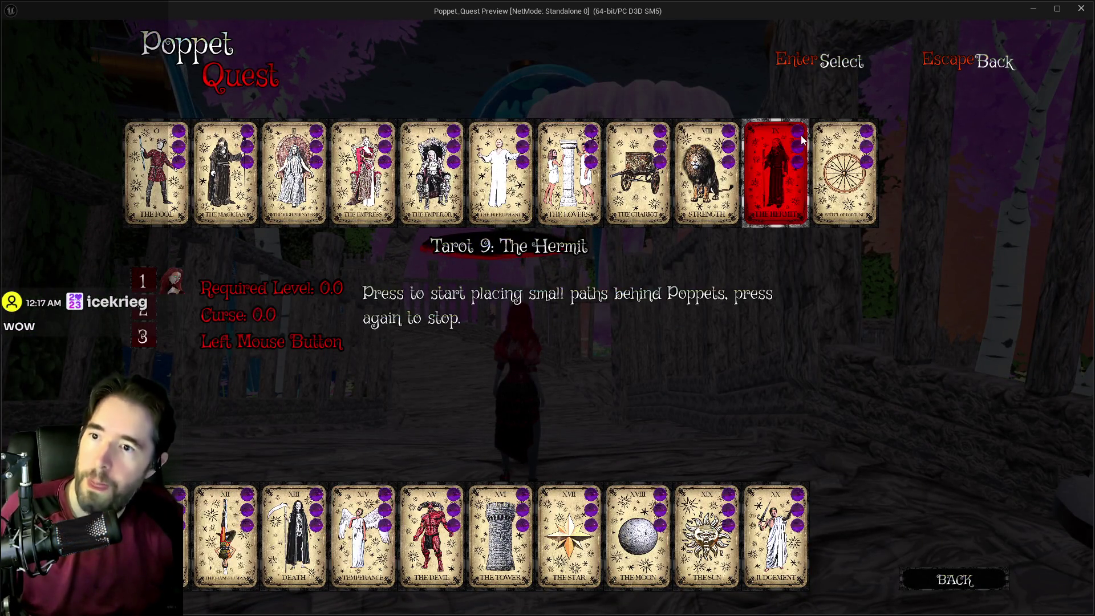
pyautogui.click(775, 171)
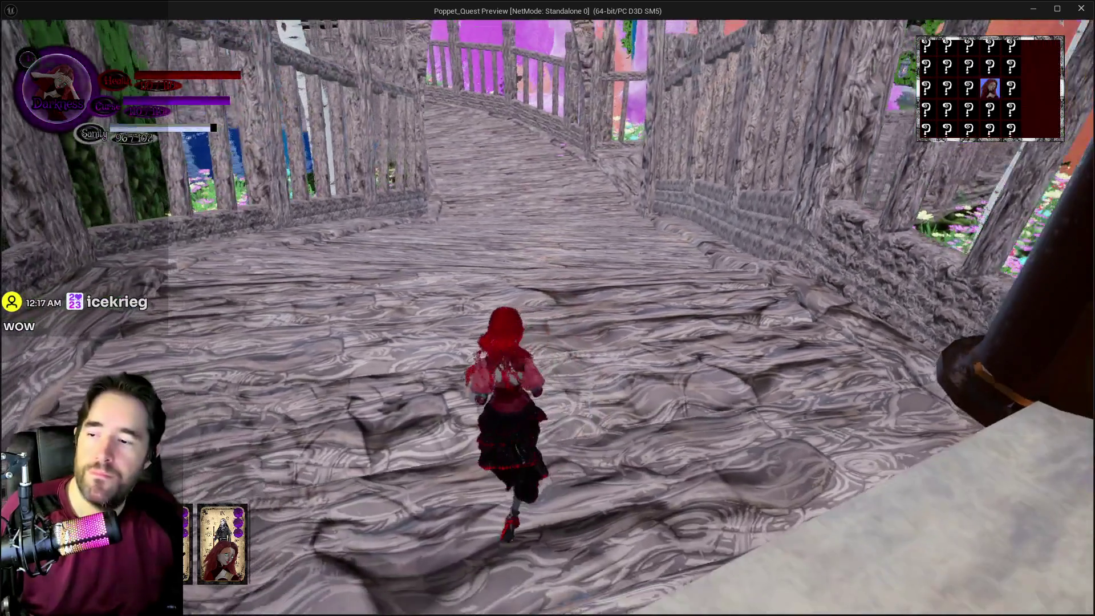
# - Run the character along the bridge, switching between Light and Darkness and triggering bursts
pyautogui.press('w')
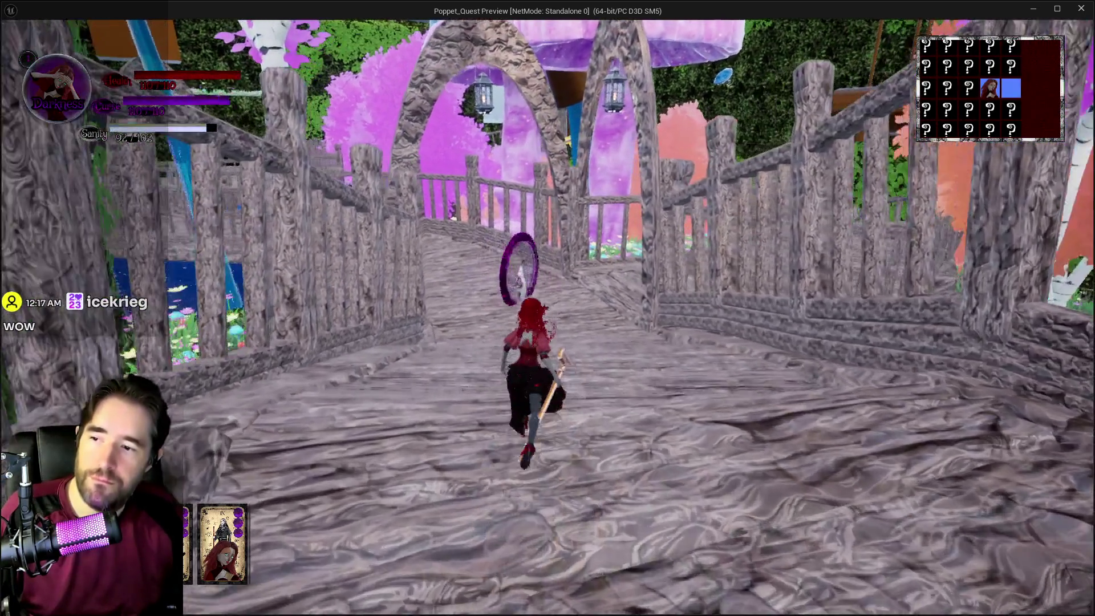
pyautogui.press('w')
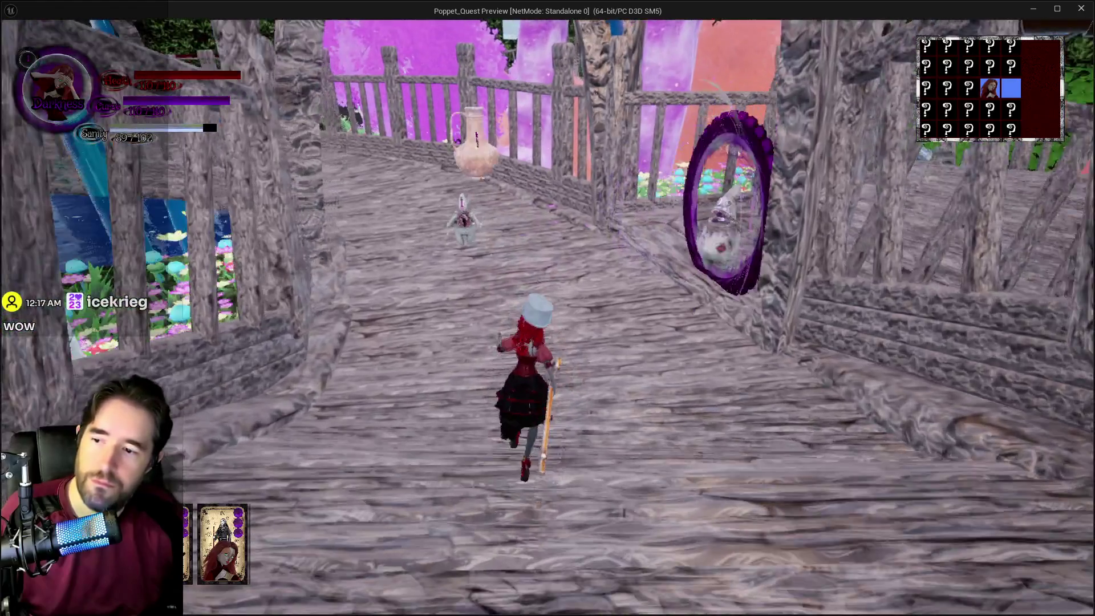
pyautogui.press('w')
pyautogui.press('q')
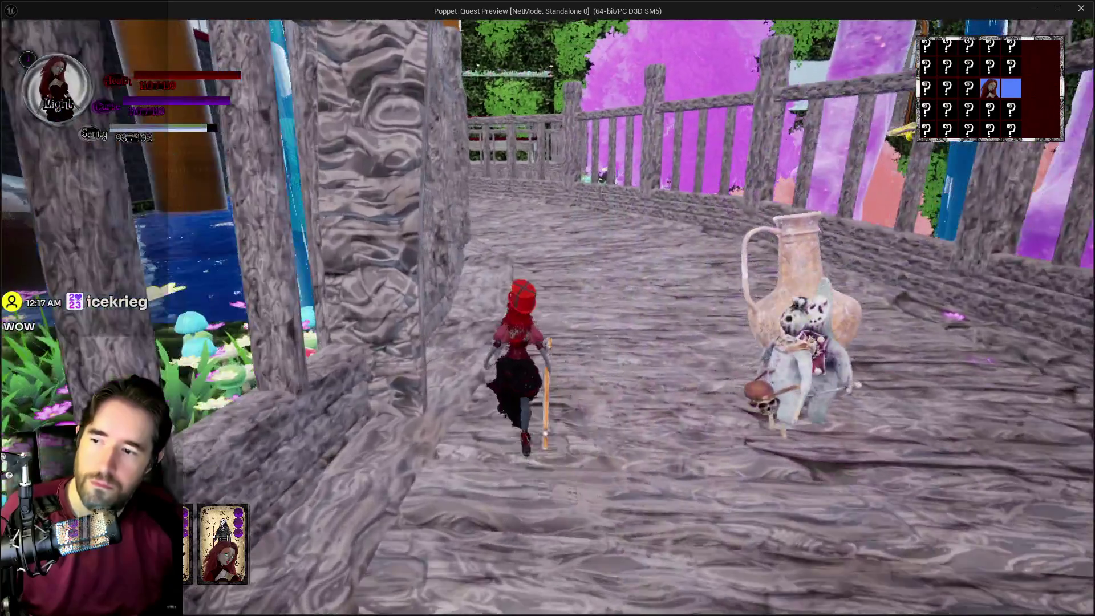
pyautogui.press('w')
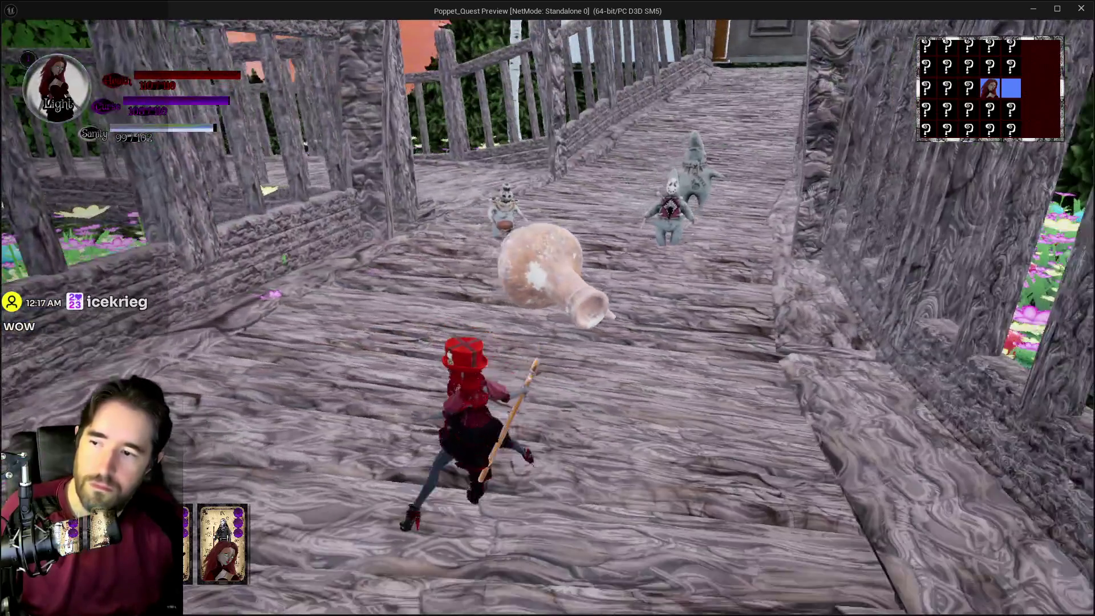
pyautogui.press('w')
pyautogui.press('q')
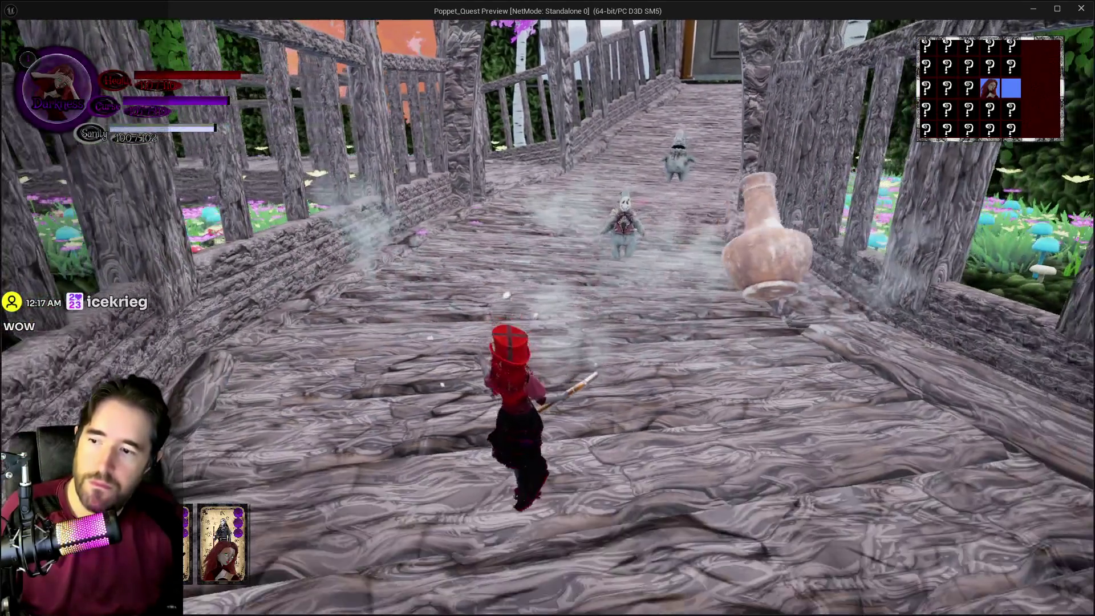
pyautogui.press('w')
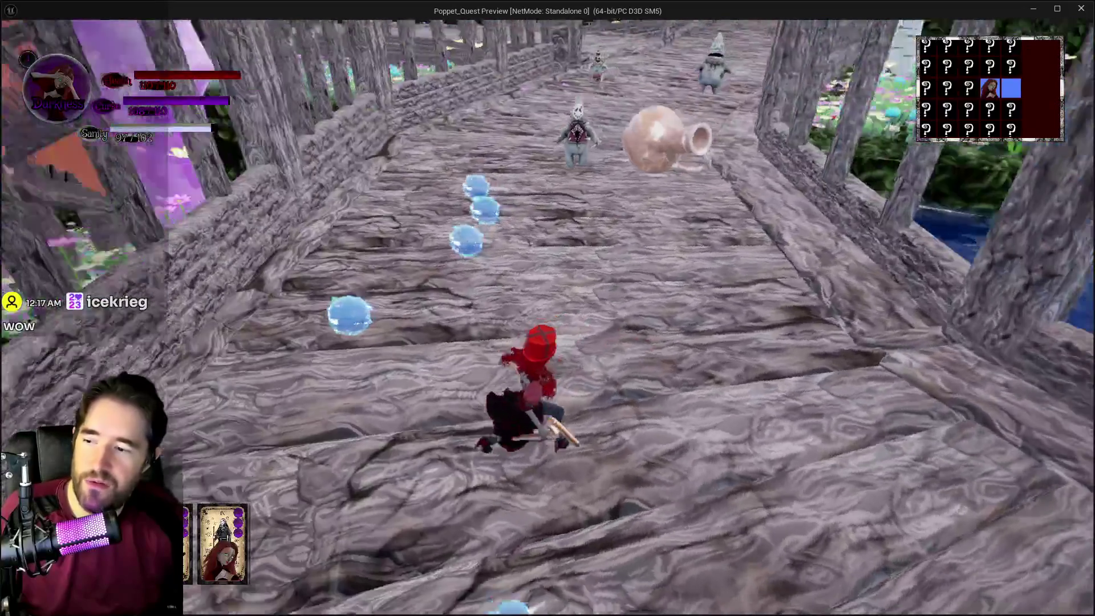
pyautogui.press('w')
pyautogui.press('q')
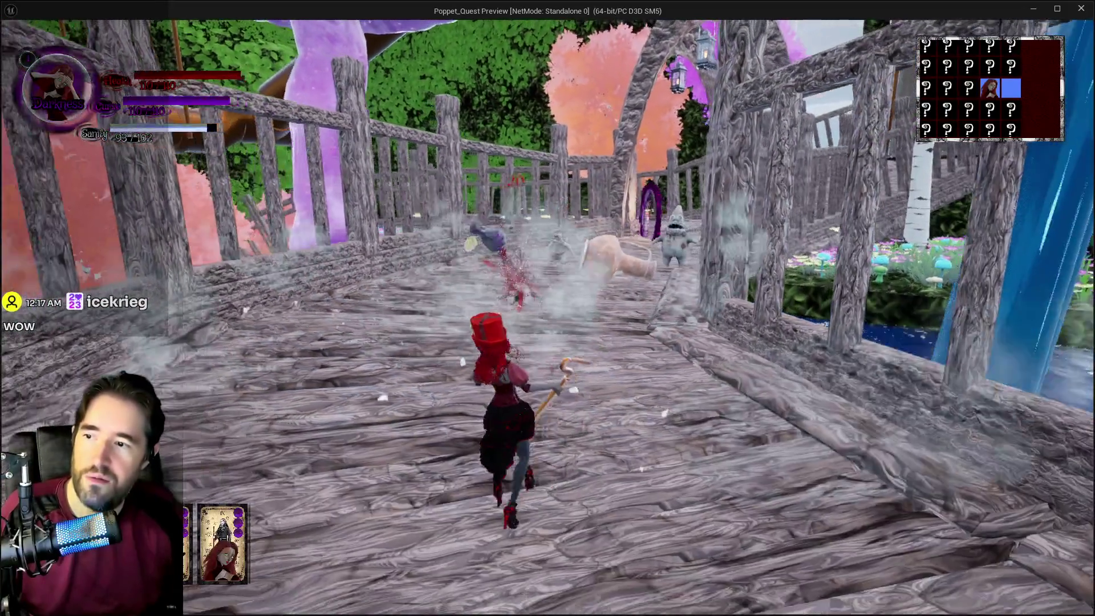
pyautogui.press('w')
pyautogui.press('q')
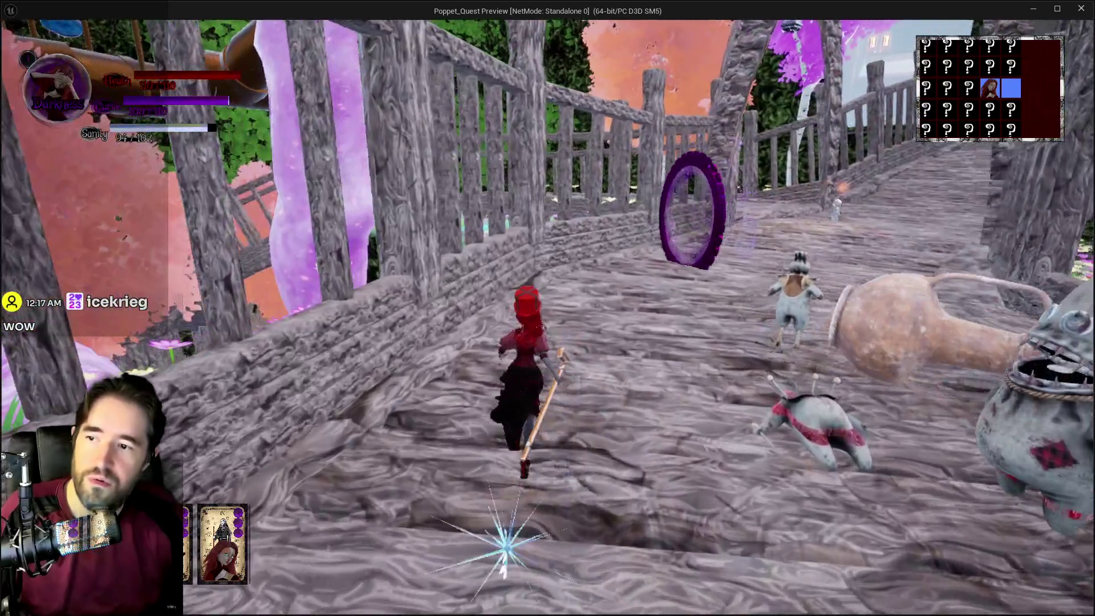
# - Charge past the enemies across the wooden deck and through the purple portal
pyautogui.press('w')
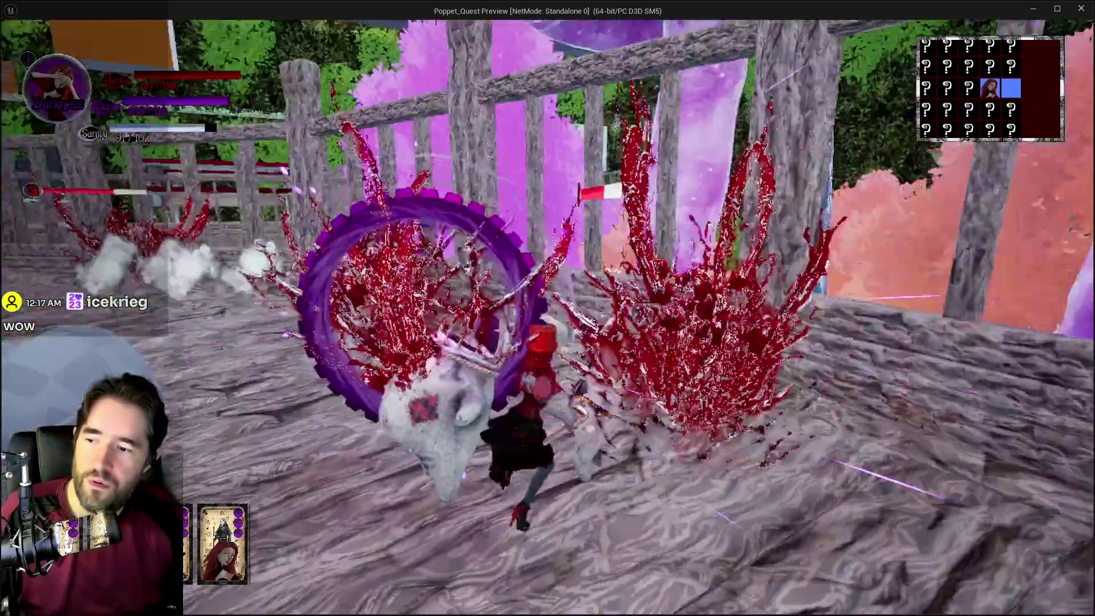
pyautogui.press('w')
pyautogui.press('q')
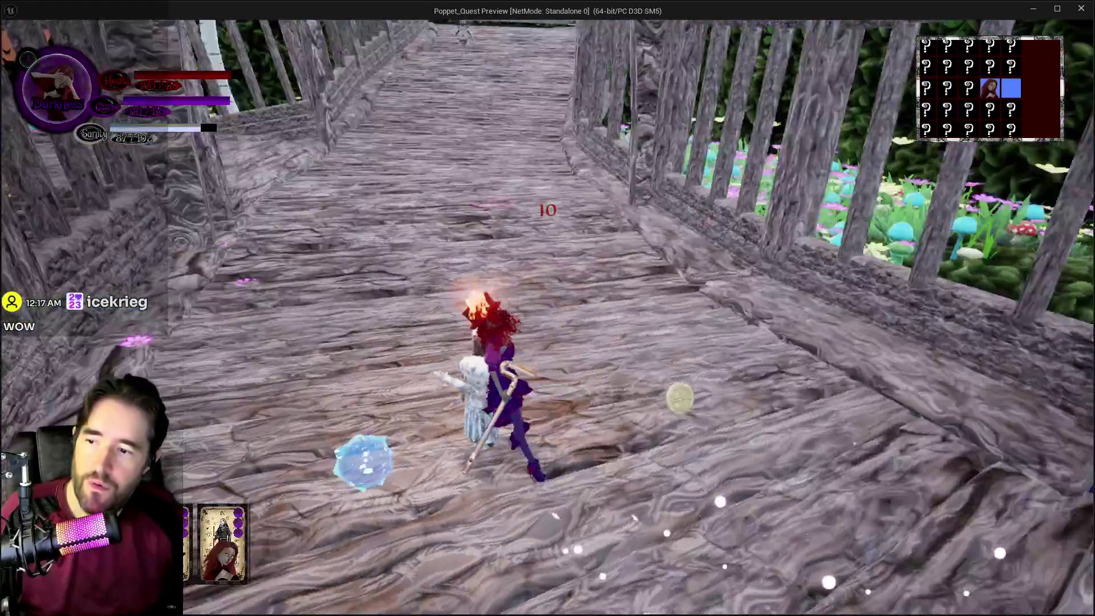
pyautogui.press('w')
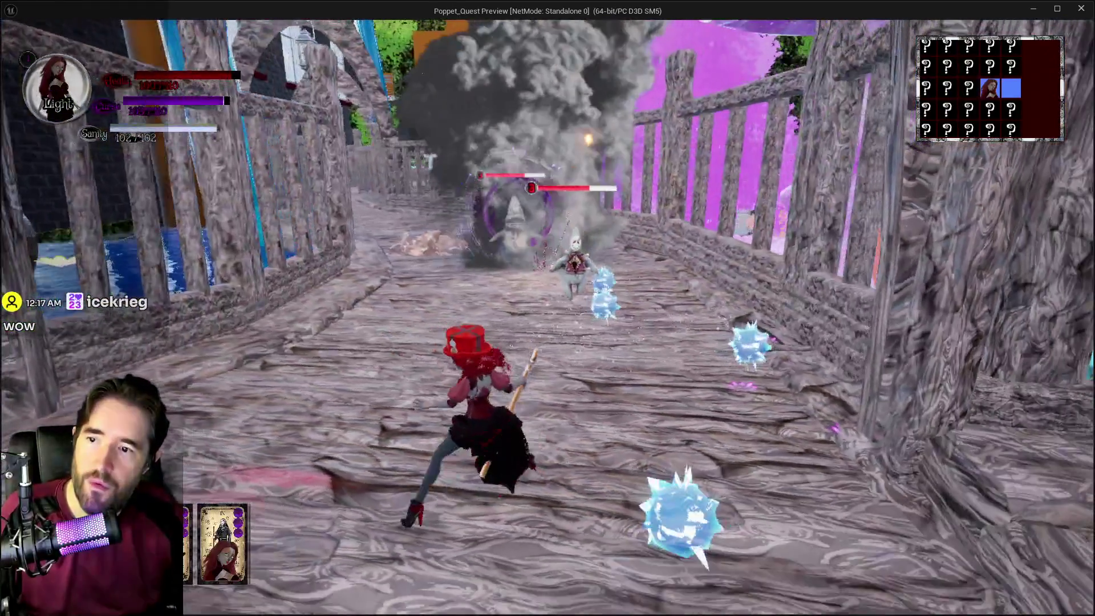
pyautogui.press('w')
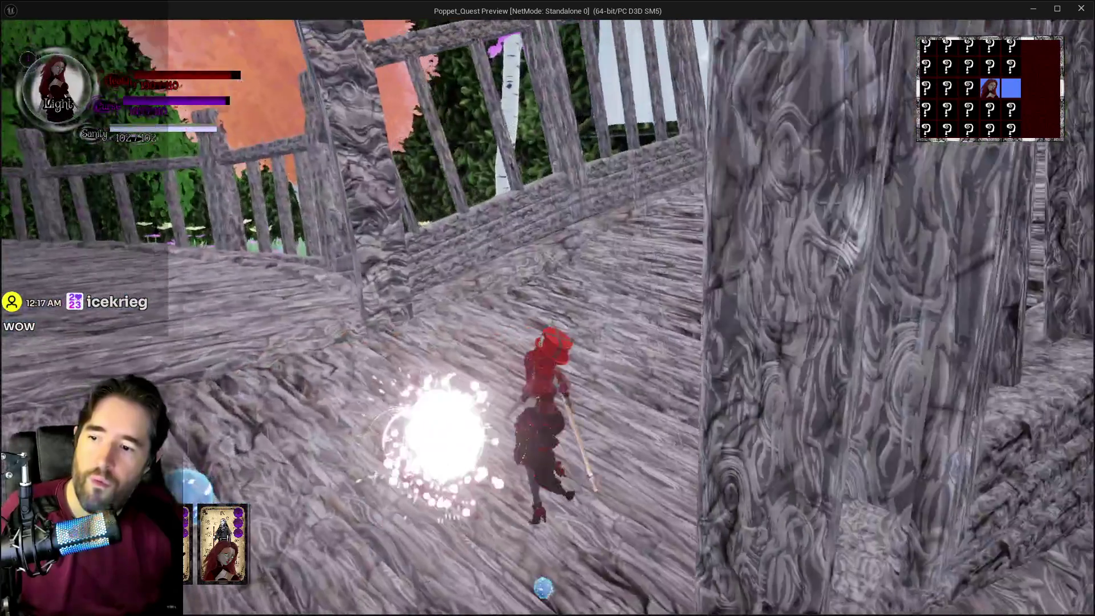
pyautogui.press('w')
pyautogui.press('q')
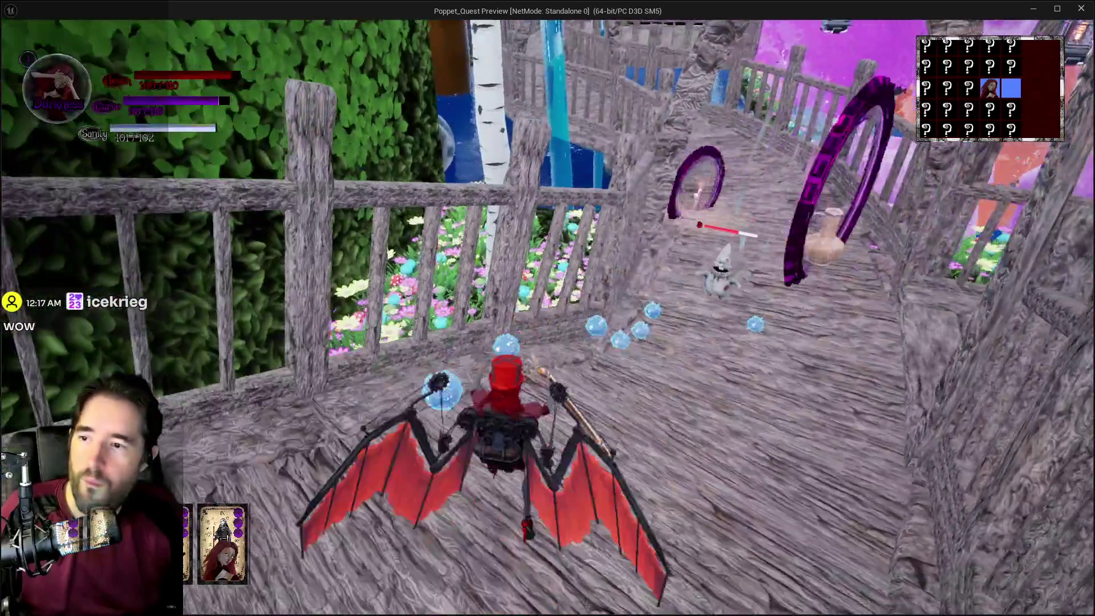
pyautogui.press('w')
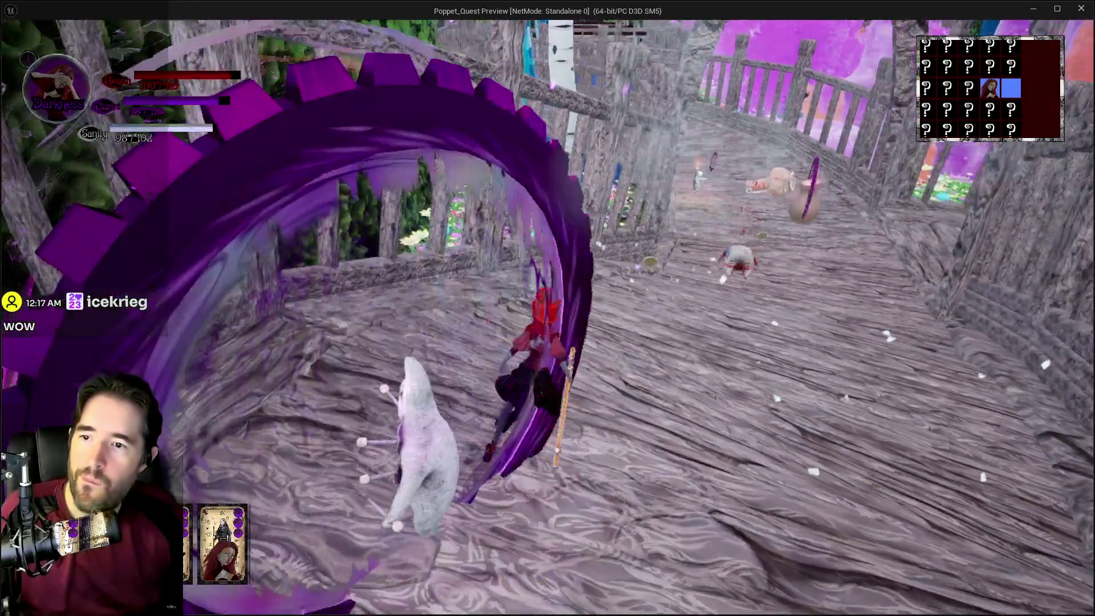
pyautogui.press('w')
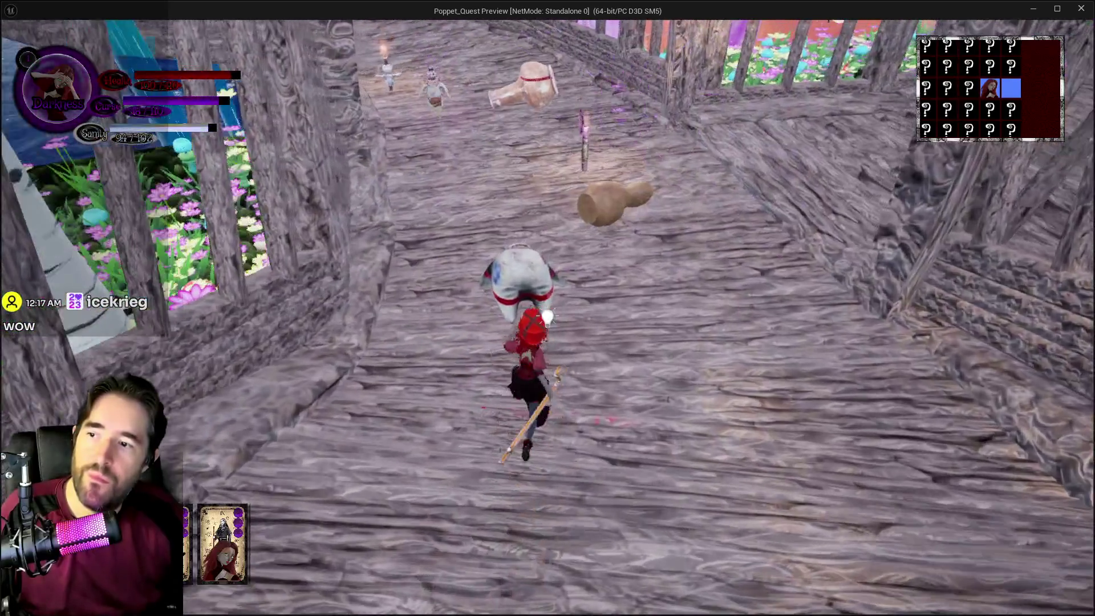
pyautogui.press('w')
pyautogui.press('q')
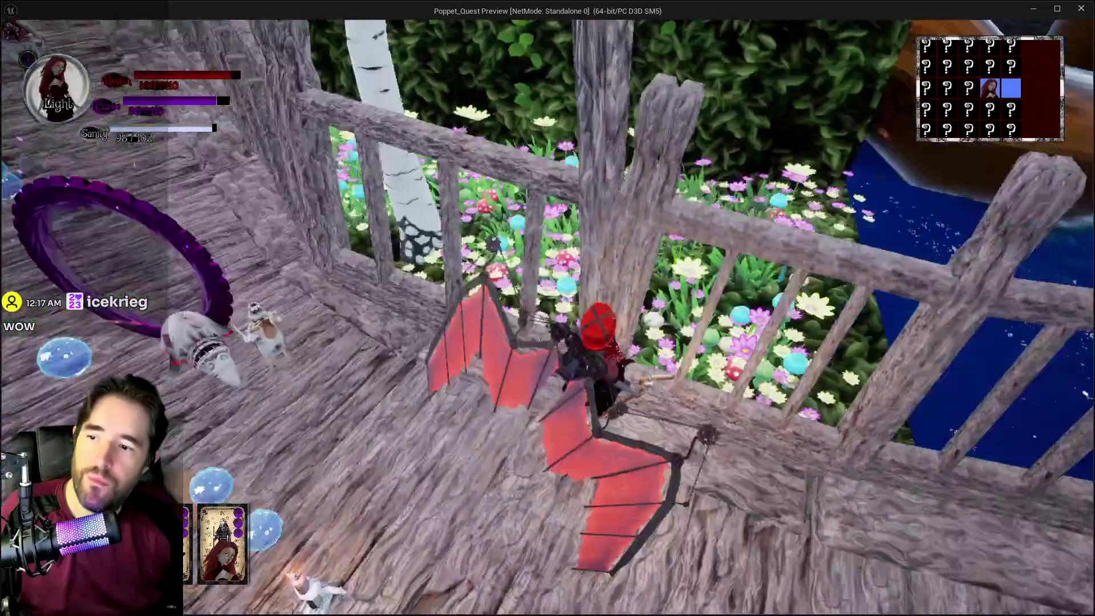
pyautogui.press('w')
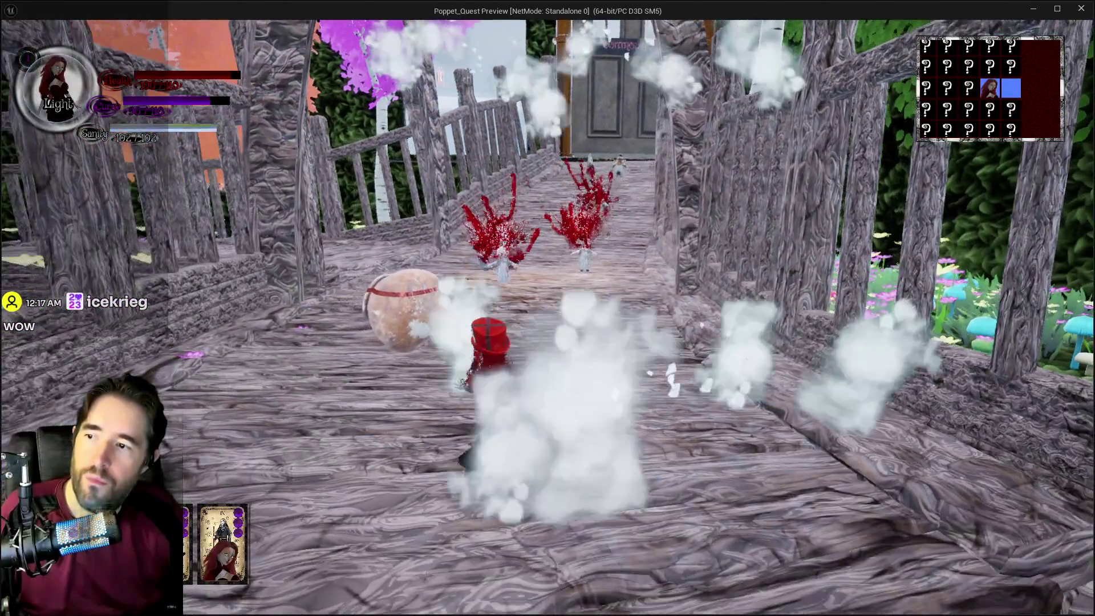
pyautogui.press('w')
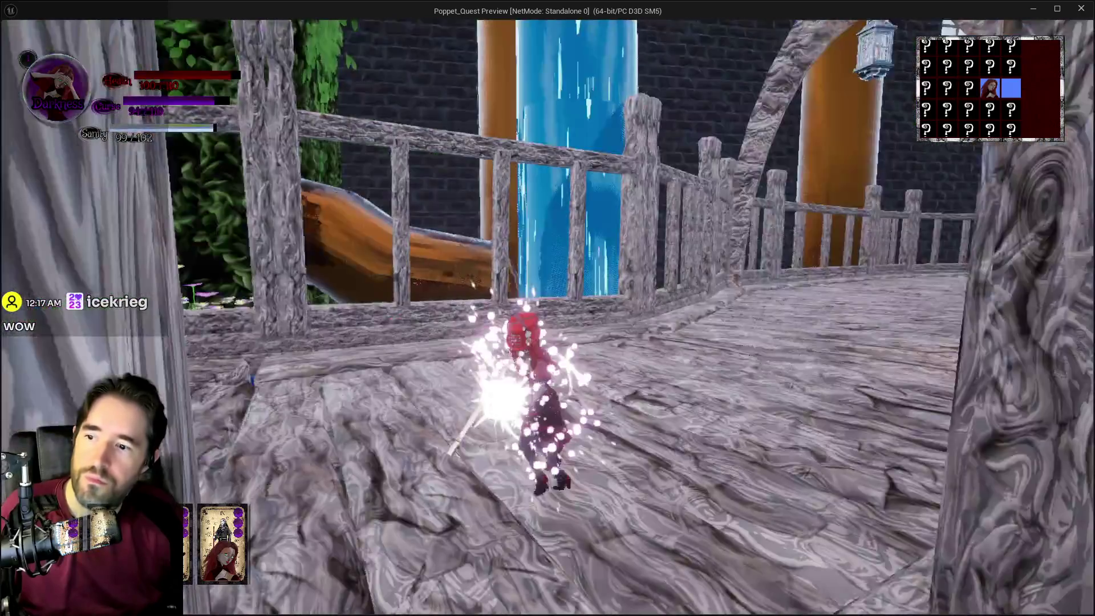
pyautogui.press('w')
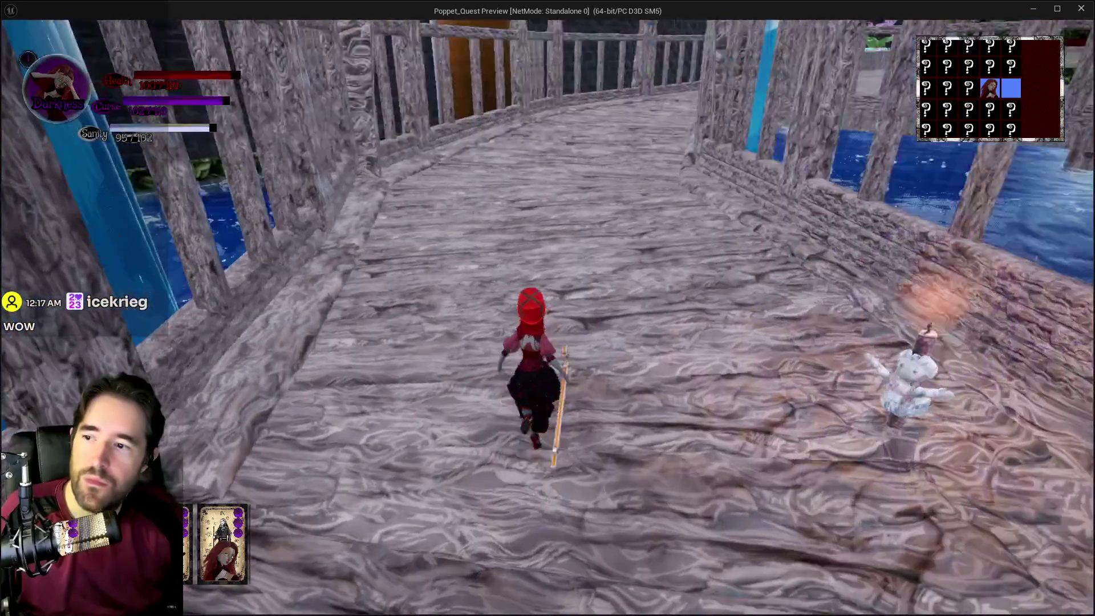
# - Stop the standalone game preview and return to the editor
pyautogui.press('w')
pyautogui.hotkey('alt', 'Tab')
pyautogui.press('Escape')
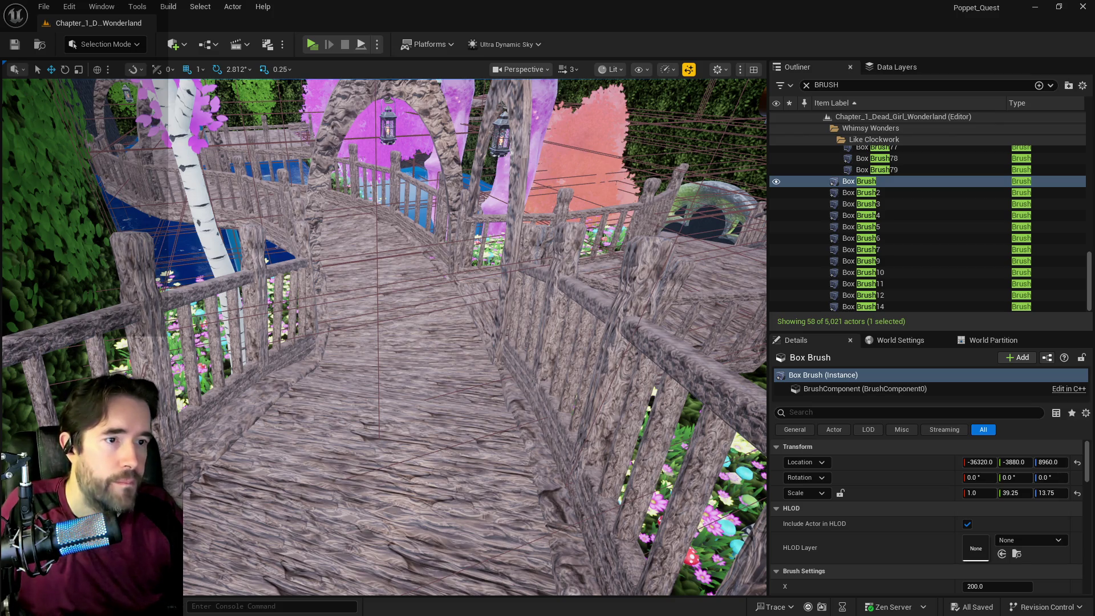
# - Switch over to the Imgur post with the gameplay clip
pyautogui.hotkey('alt', 'Tab')
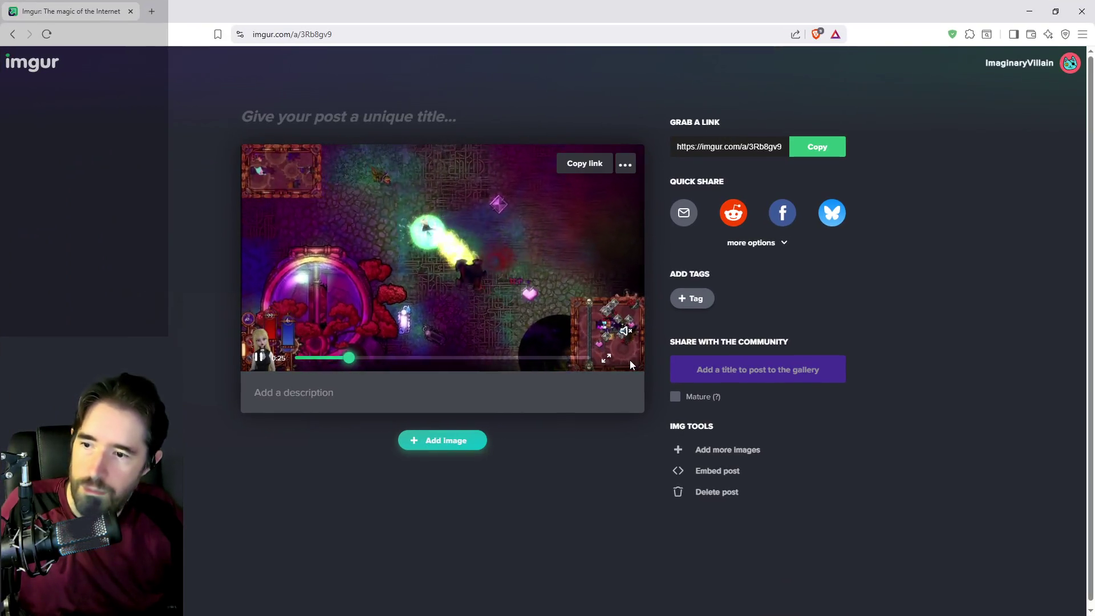
# - Play the Imgur gameplay clip full screen with sound on, then exit back to Unreal
pyautogui.click(607, 358)
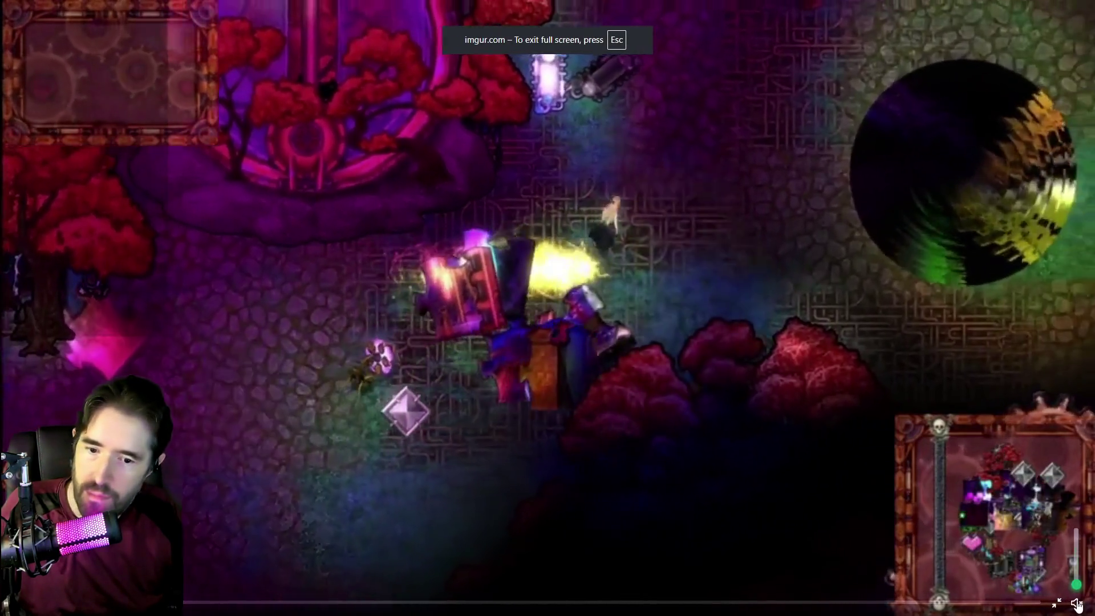
pyautogui.click(1077, 603)
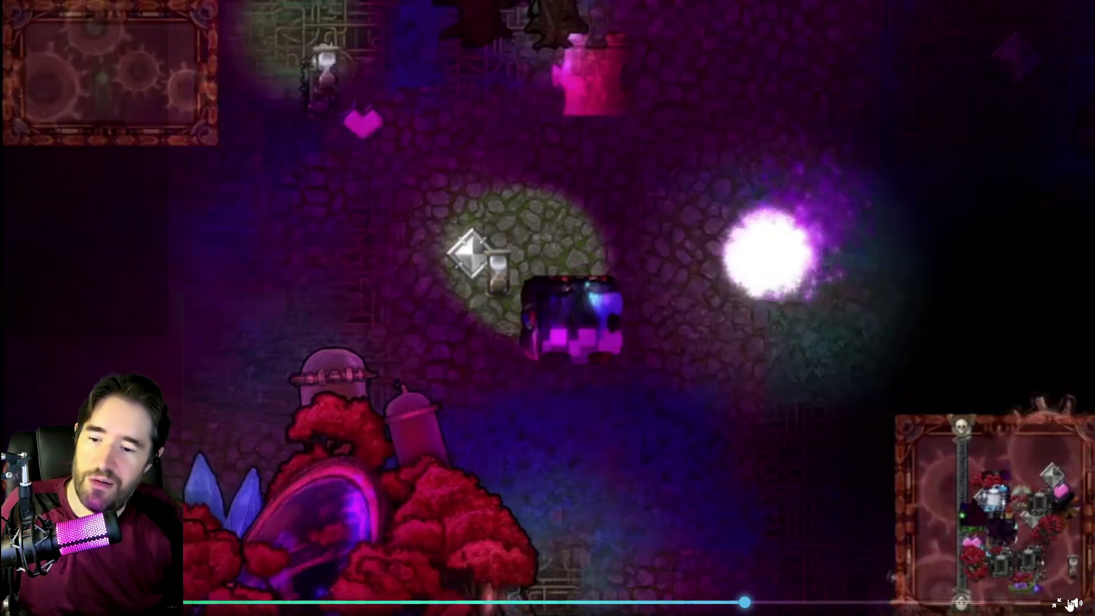
pyautogui.moveTo(1077, 606)
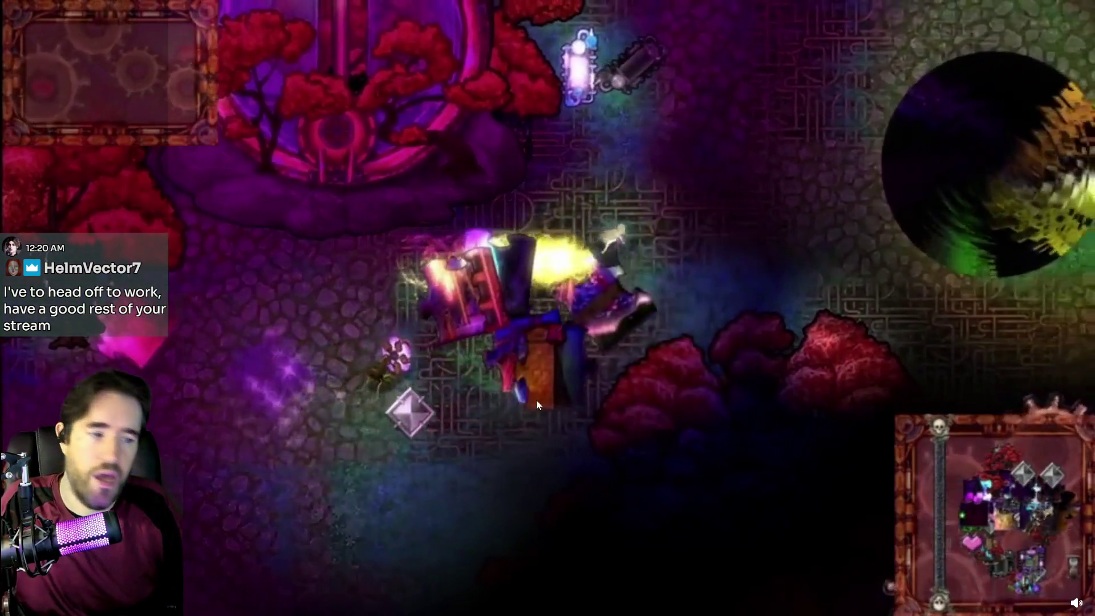
pyautogui.press('Escape')
pyautogui.hotkey('alt', 'Tab')
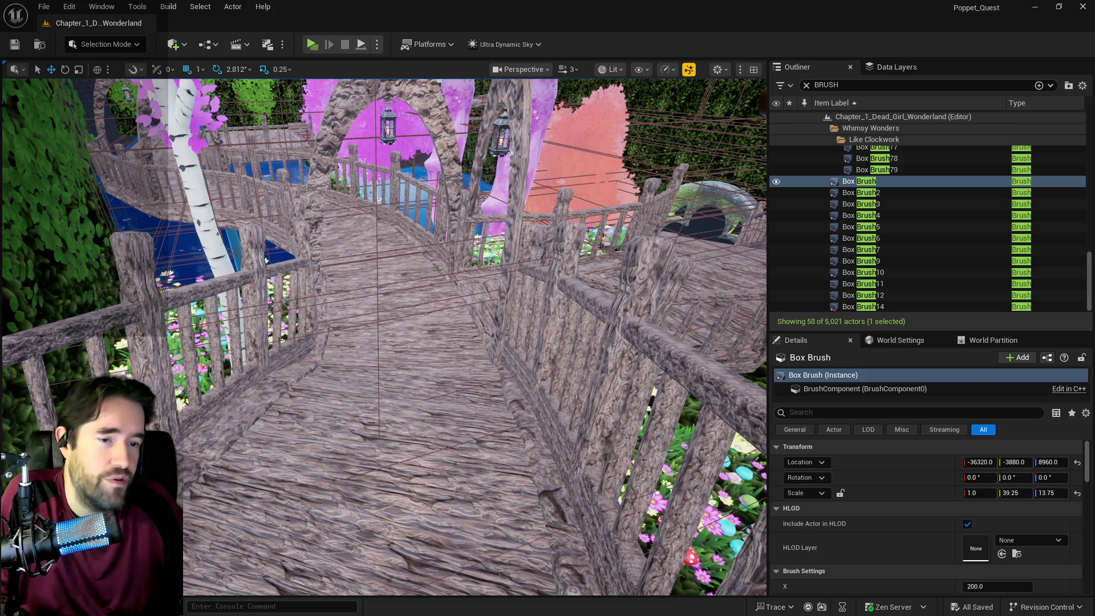
# - Switch to the browser window showing the YouTube Studio channel dashboard
pyautogui.hotkey('alt', 'Tab')
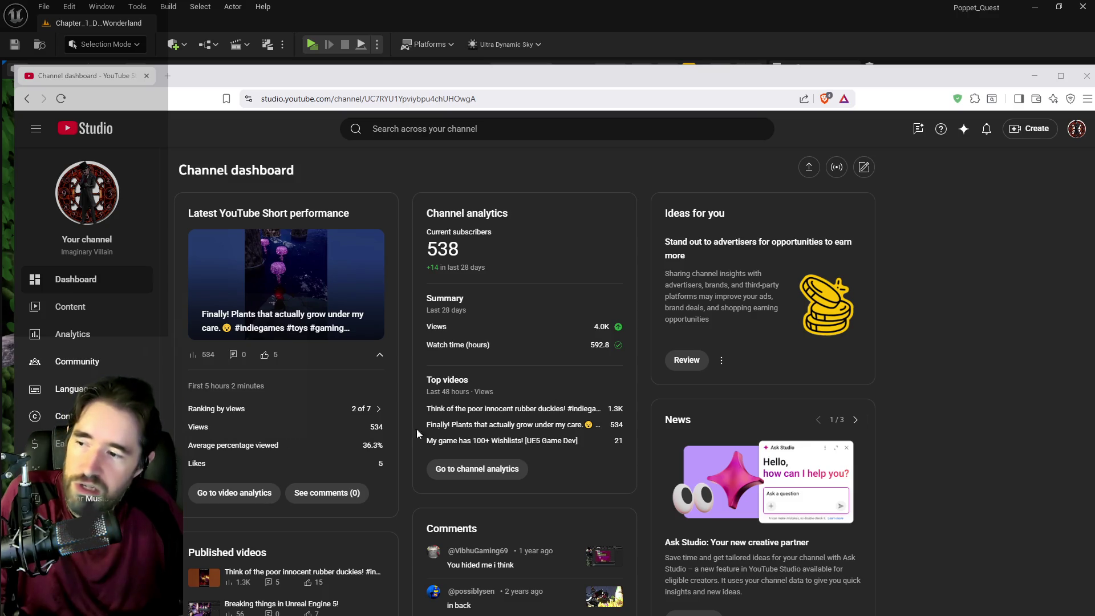
# - From Content's Shorts list, open 'Finally! Plants that actually grow under my care' on YouTube
pyautogui.click(1076, 128)
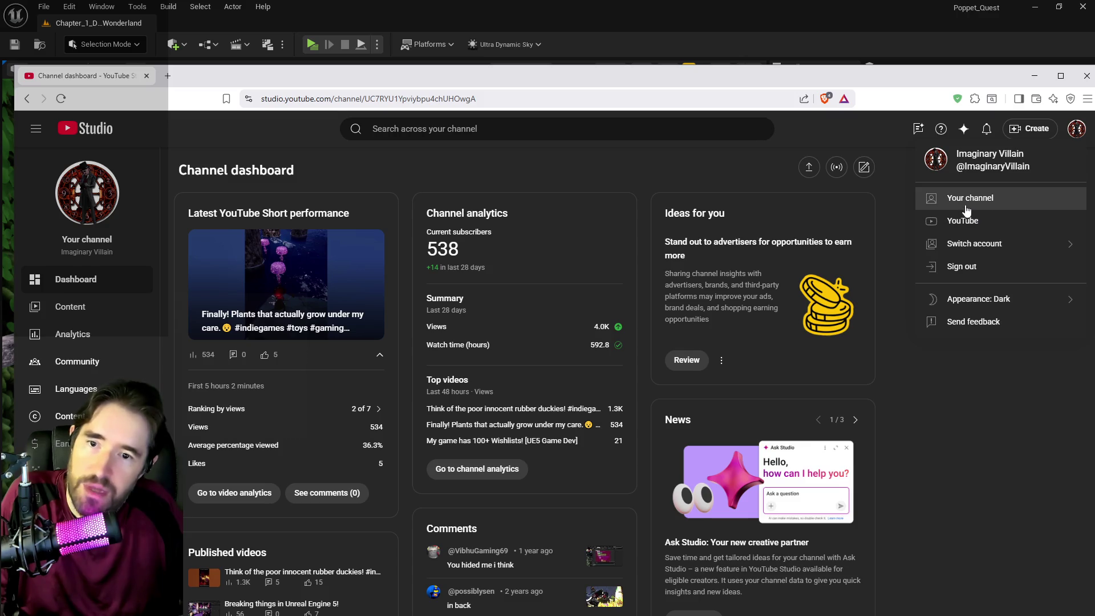
pyautogui.click(67, 306)
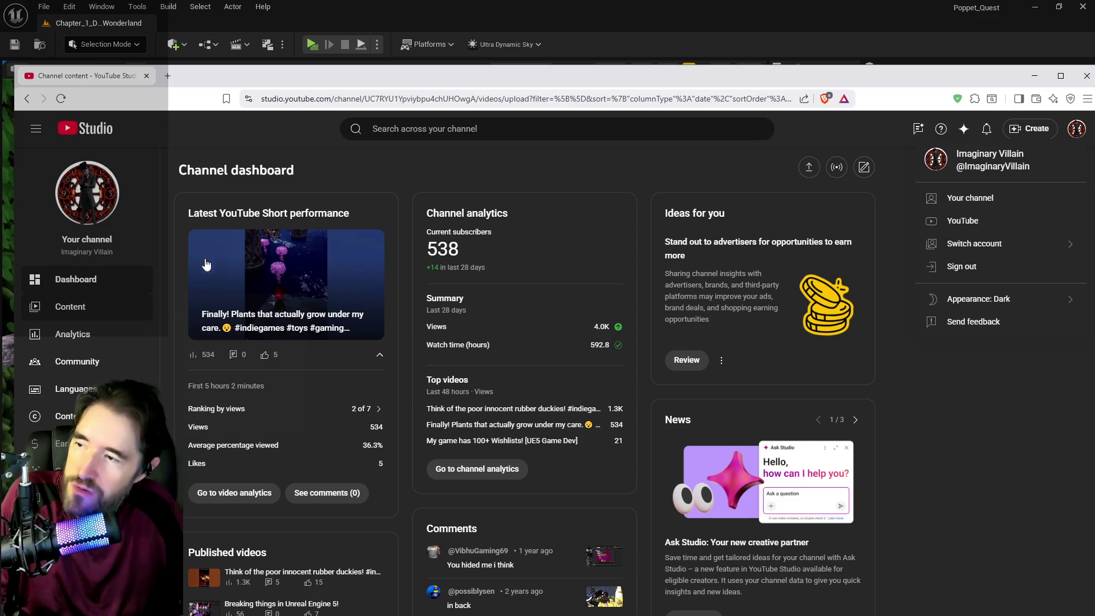
pyautogui.click(349, 204)
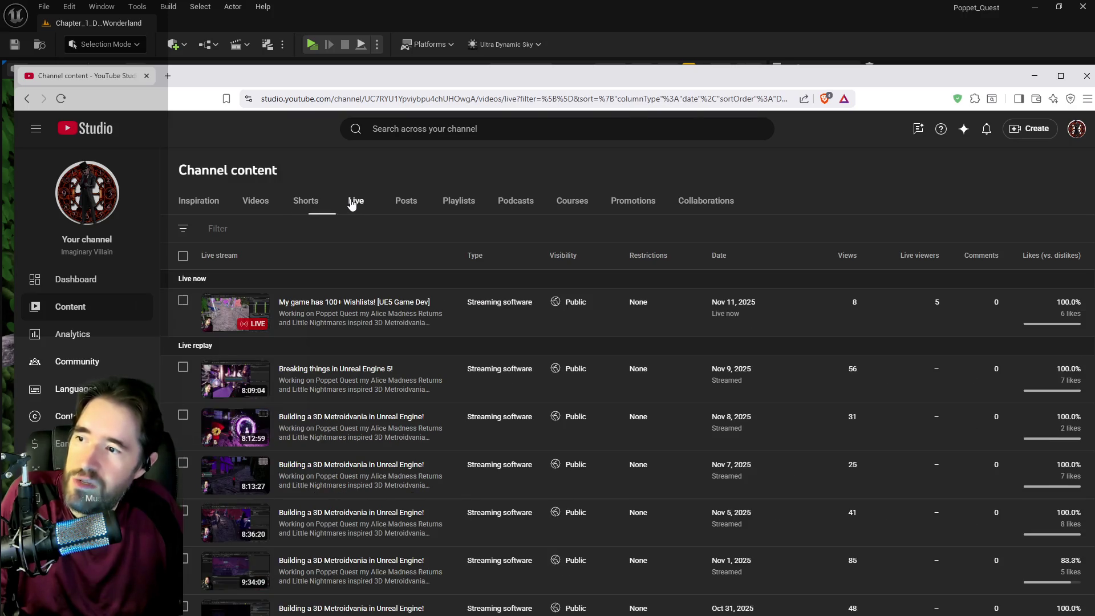
pyautogui.click(303, 202)
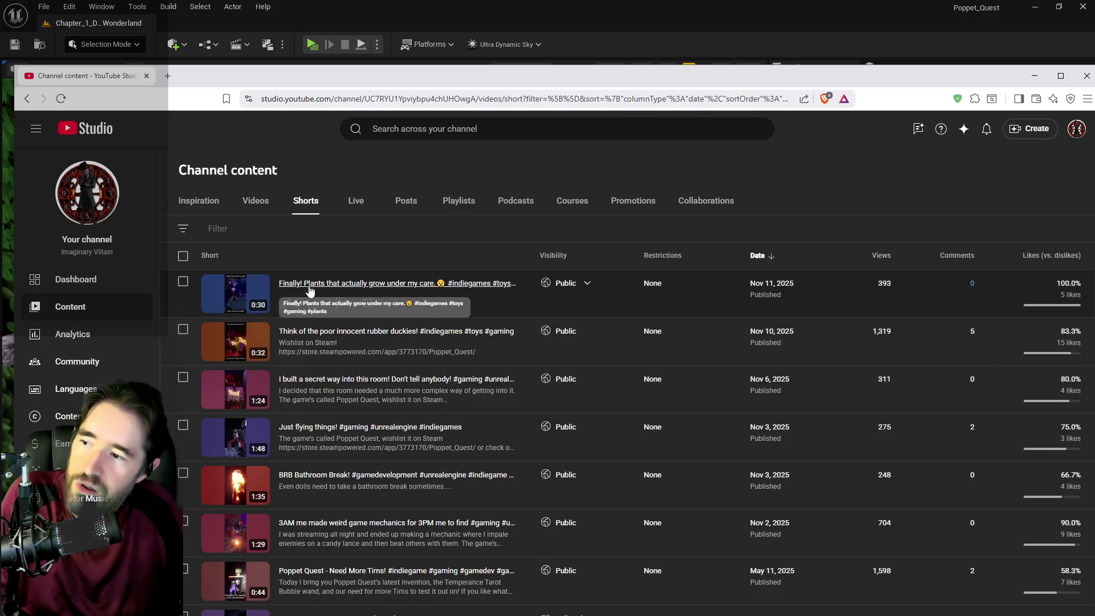
pyautogui.click(244, 289)
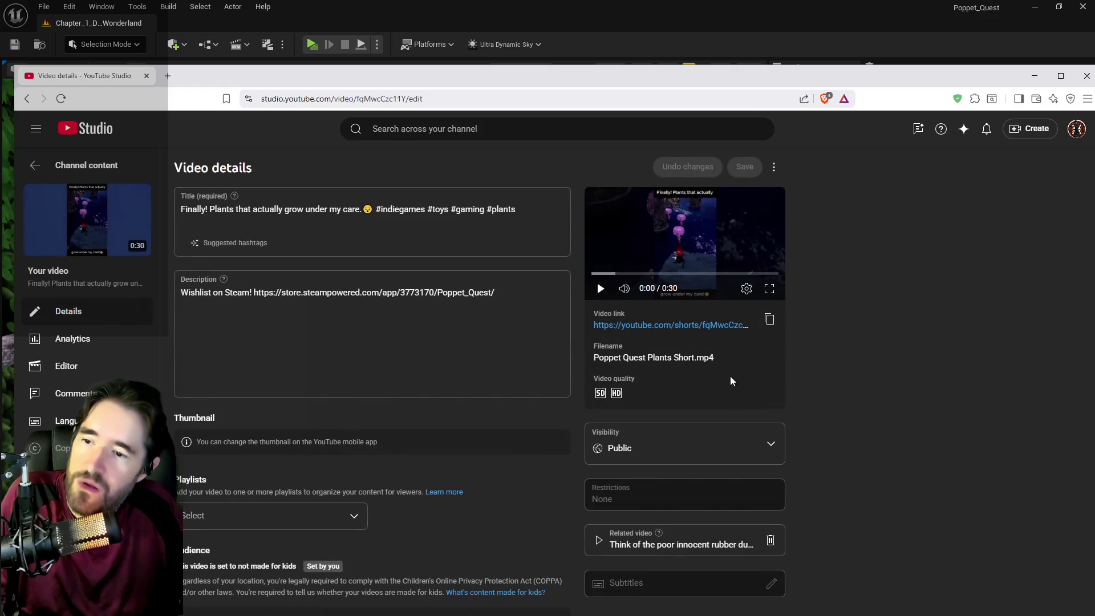
pyautogui.click(711, 323)
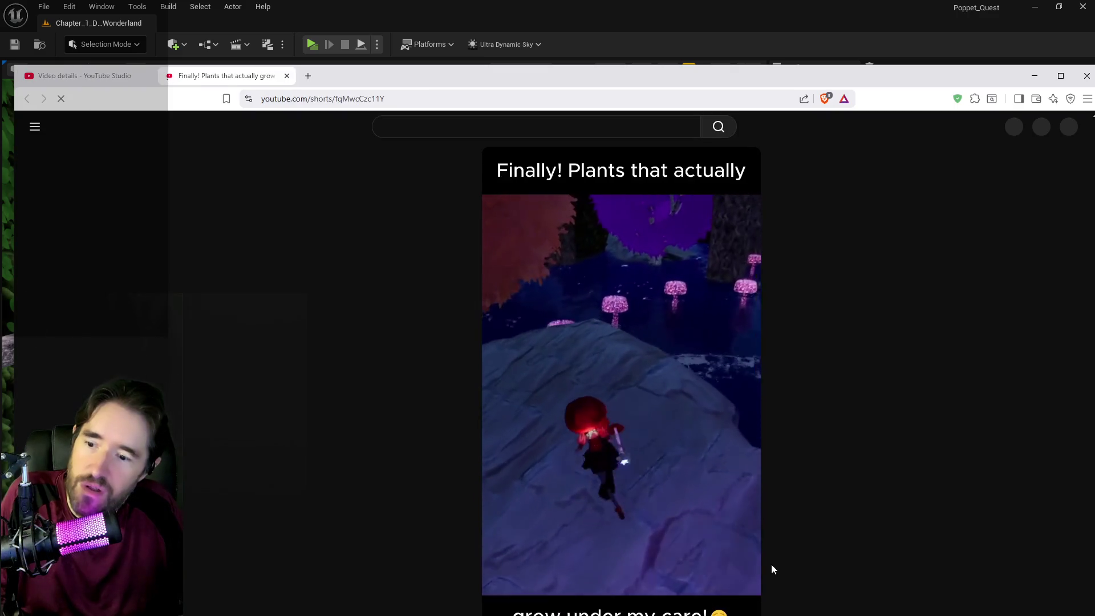
# - Watch the plants short maximized, then drag the browser to the other monitor, revealing the bridge level
pyautogui.doubleClick(797, 84)
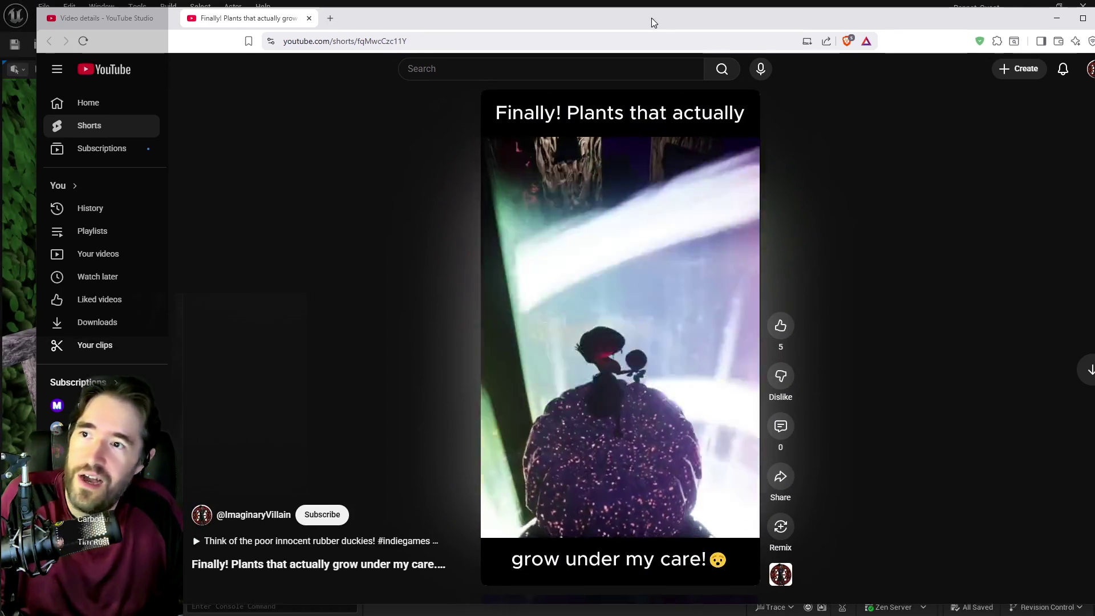
pyautogui.moveTo(650, 19); pyautogui.dragTo(1094, 19)
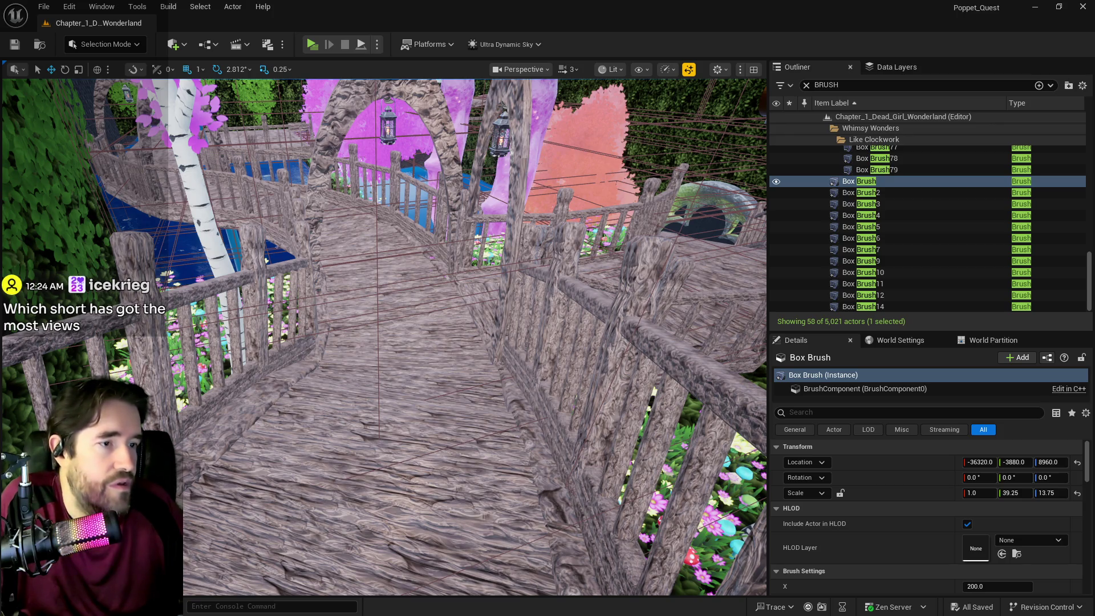
# - Alt-Tab back to the YouTube Studio Shorts list over the Unreal editor
pyautogui.hotkey('alt', 'Tab')
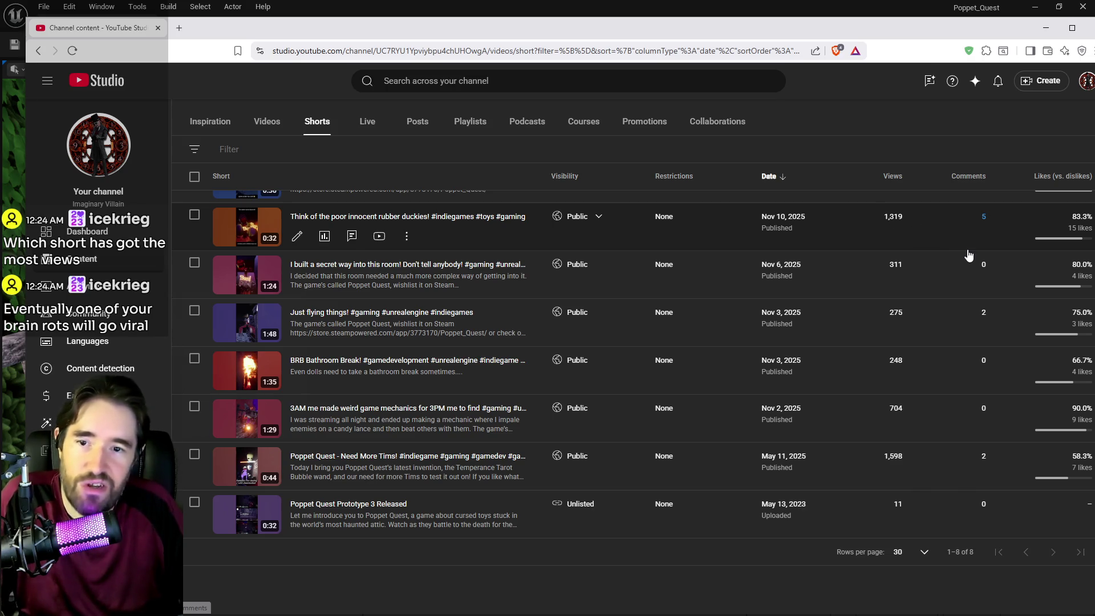
# - Maximize the browser and compare views and likes across the eight Shorts
pyautogui.moveTo(1037, 217)
pyautogui.doubleClick(932, 29)
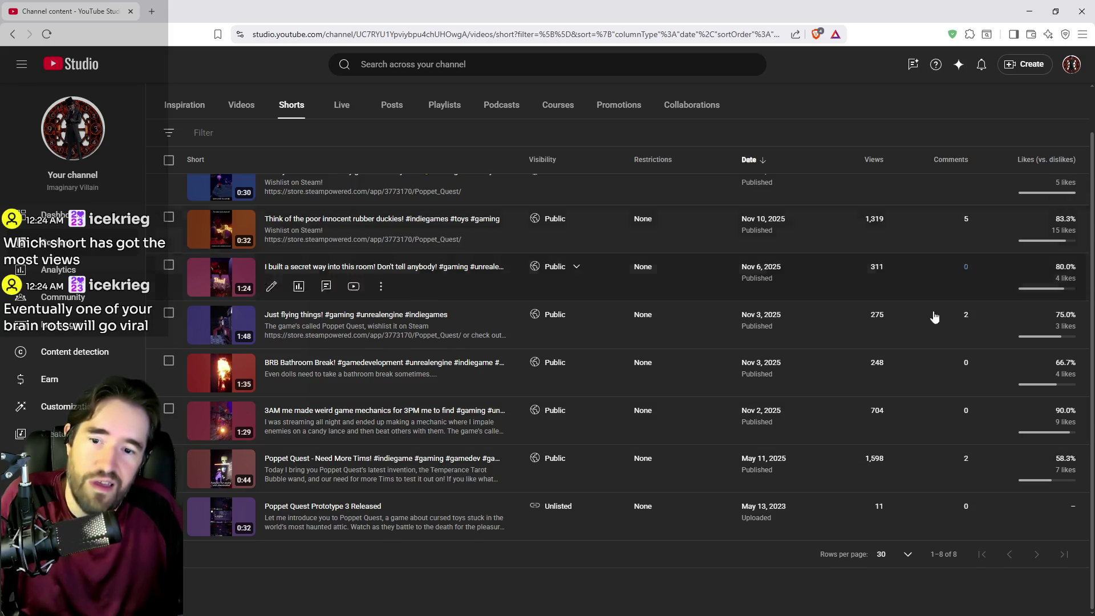
pyautogui.moveTo(1076, 486)
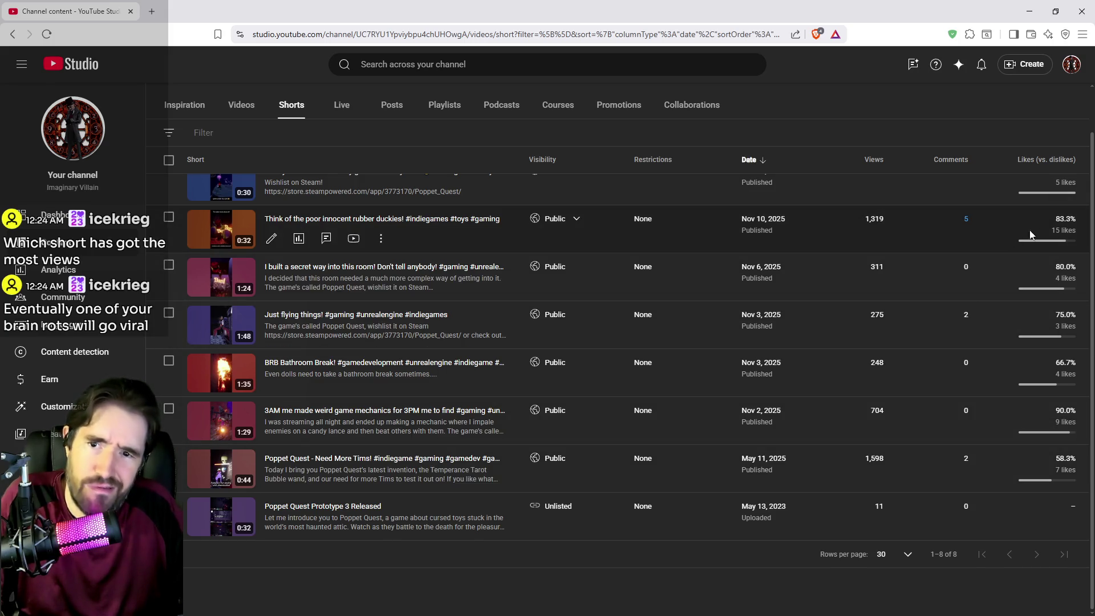
pyautogui.scroll(2, 938, 355)
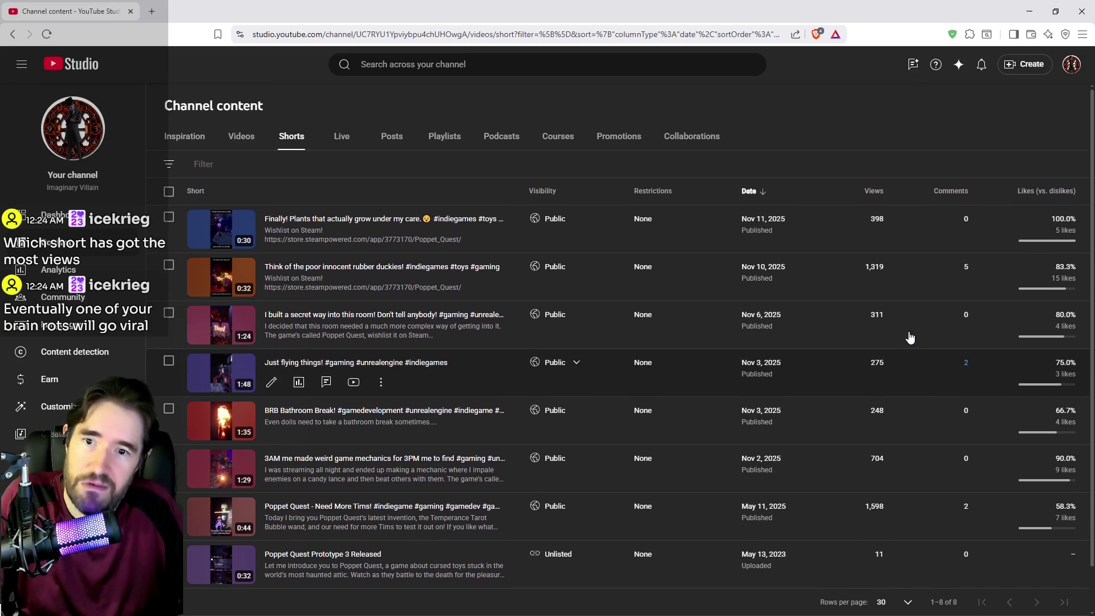
# - Check the channel dashboard (plants short at 547 views), then return to the editor
pyautogui.moveTo(1060, 230)
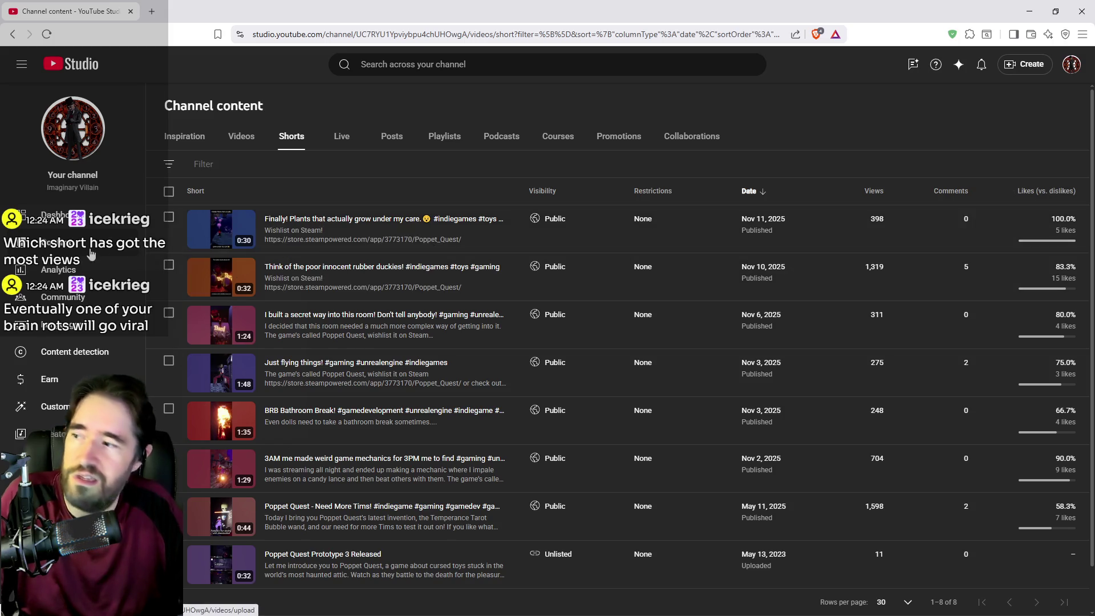
pyautogui.click(38, 228)
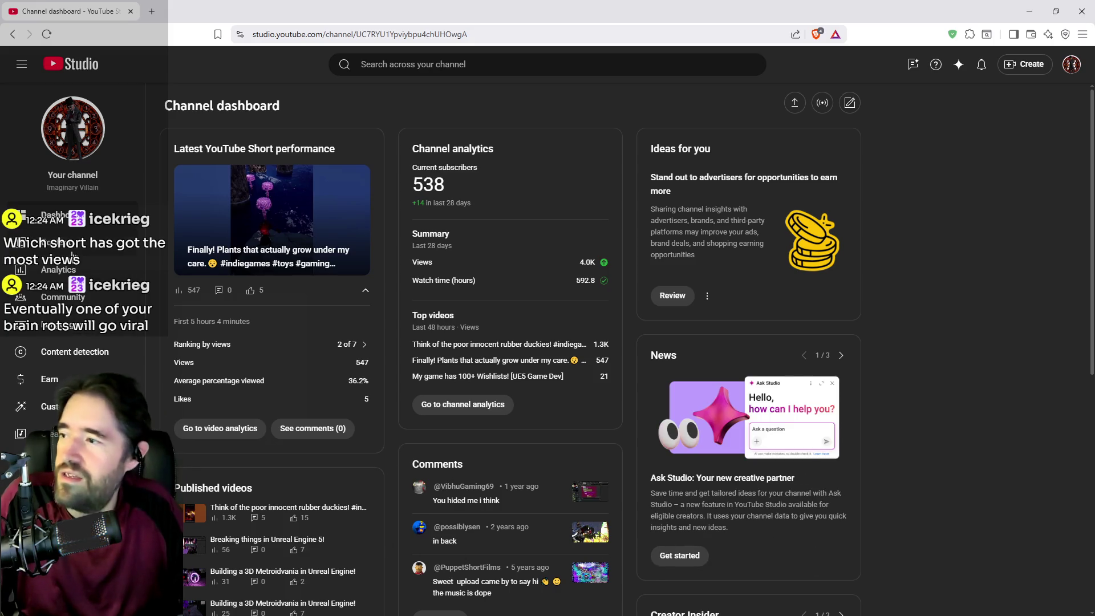
pyautogui.hotkey('alt', 'Tab')
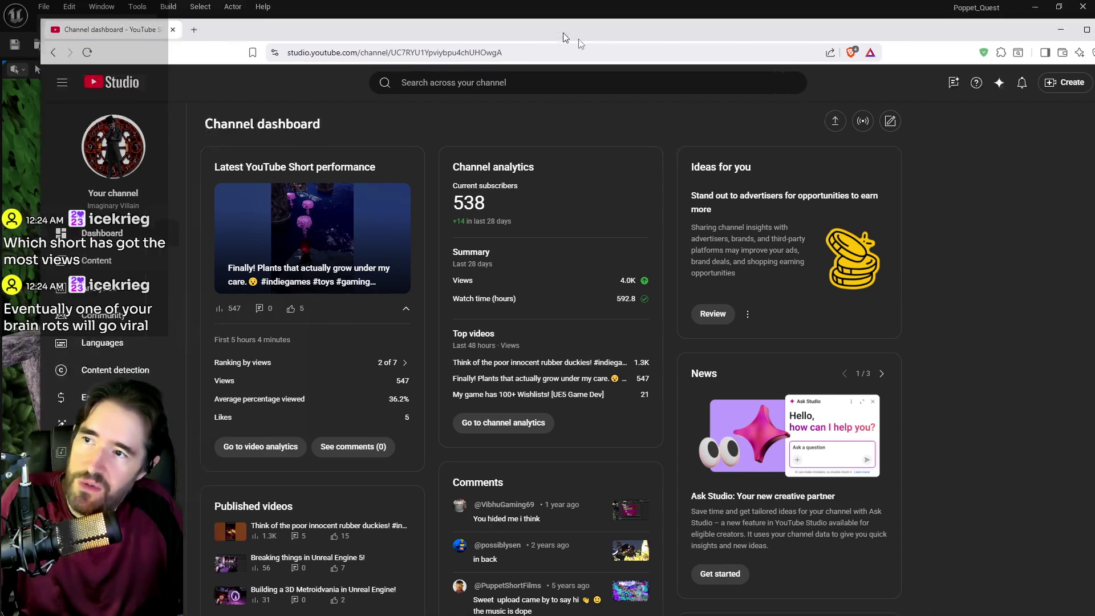
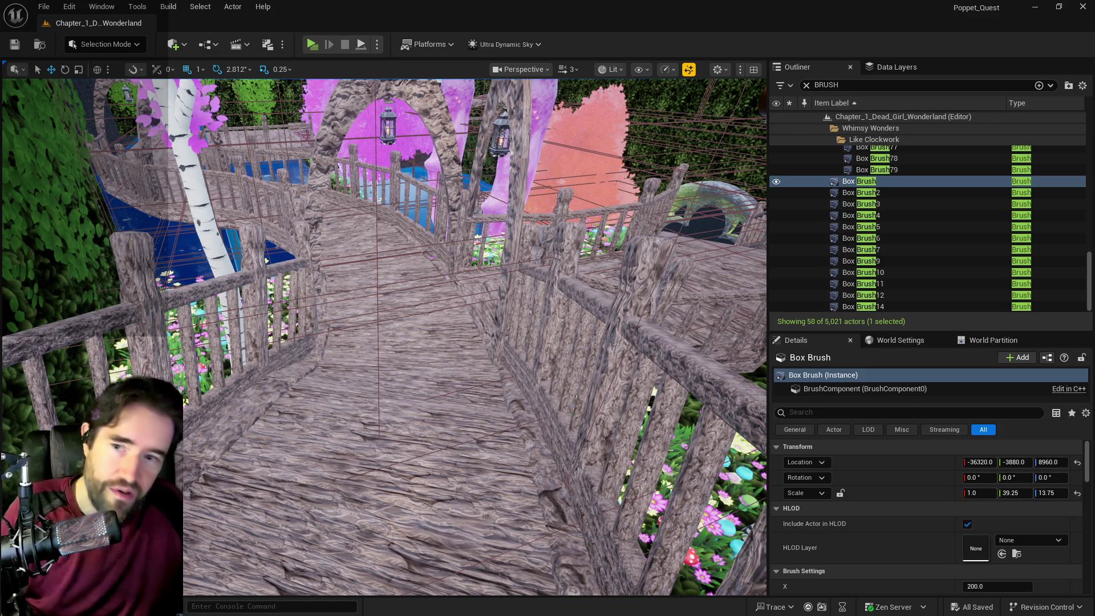
# - Select the Box Brush actor and bring the view to the hedge wall above the grass
pyautogui.scroll(10, 472, 432)
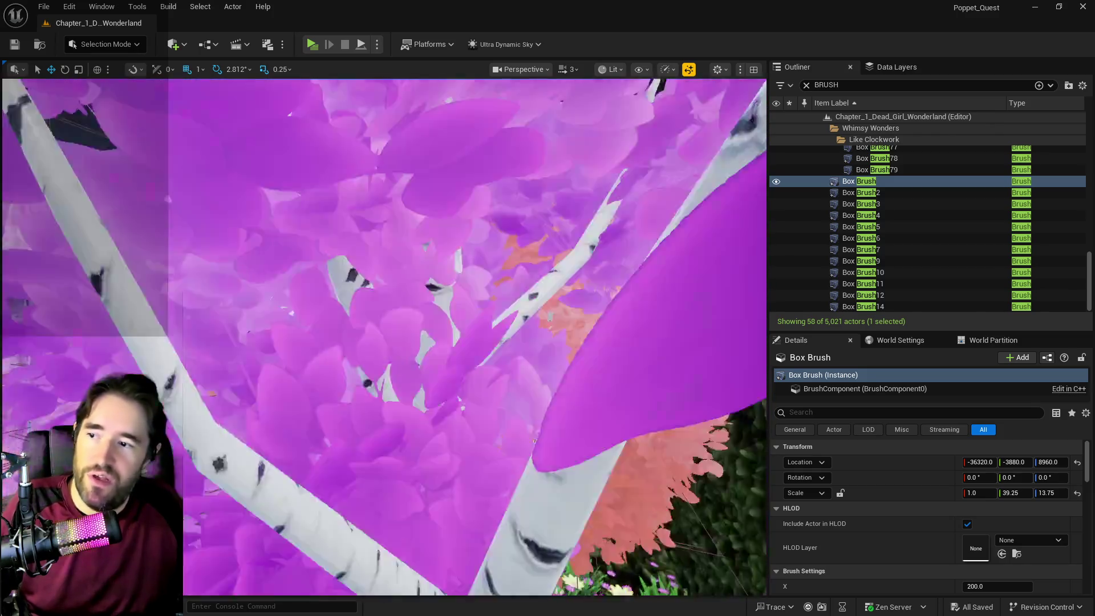
pyautogui.moveTo(472, 432)
pyautogui.mouseDown()
pyautogui.moveTo(439, 417)
pyautogui.moveTo(411, 365)
pyautogui.mouseUp()
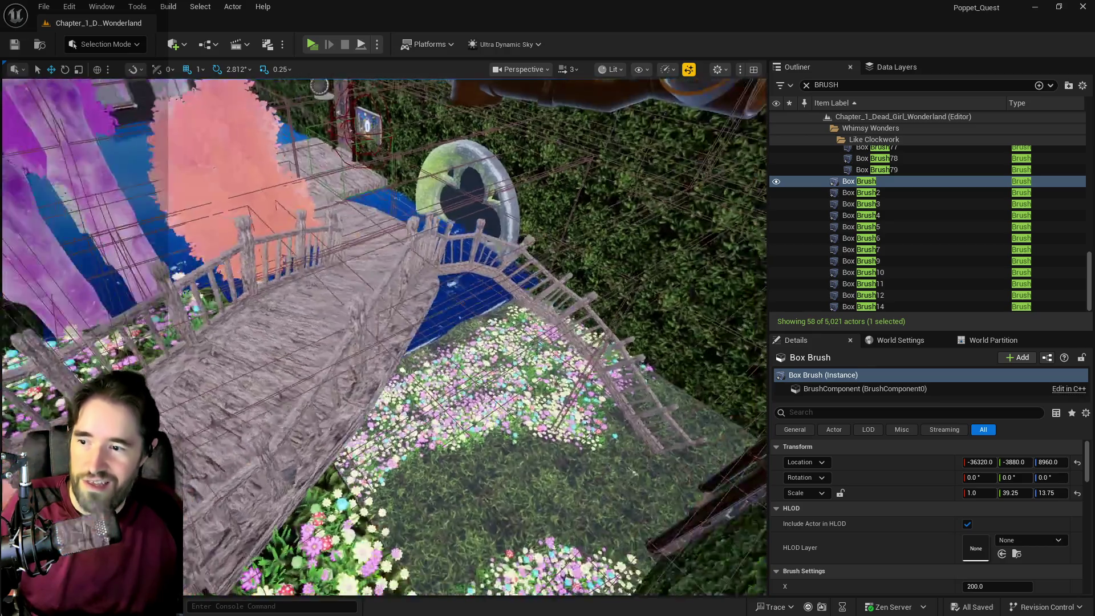
pyautogui.moveTo(411, 365); pyautogui.dragTo(406, 354)
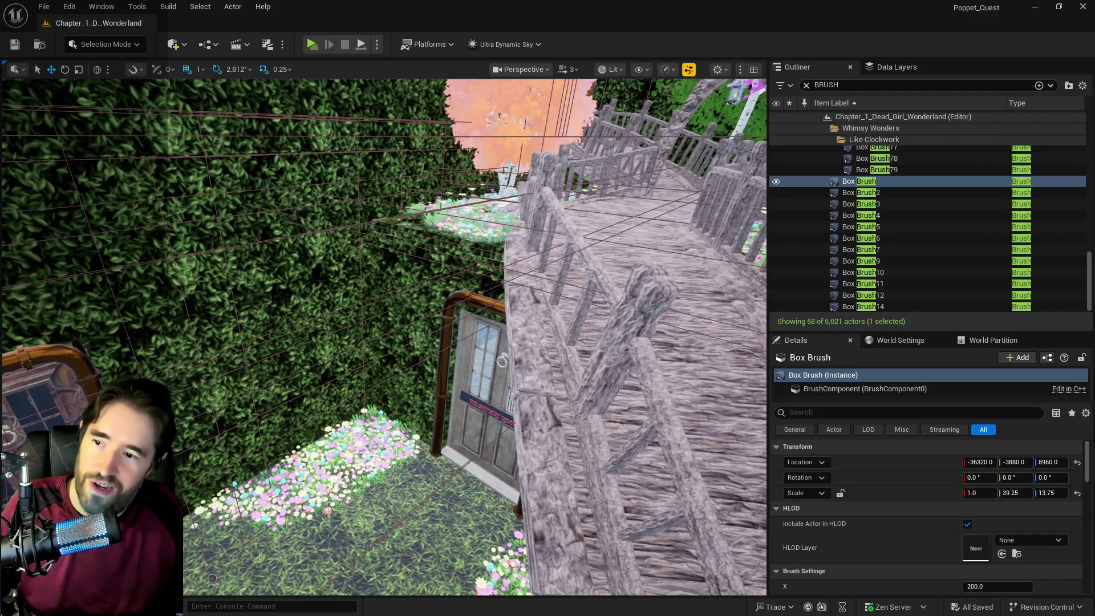
pyautogui.click(599, 320)
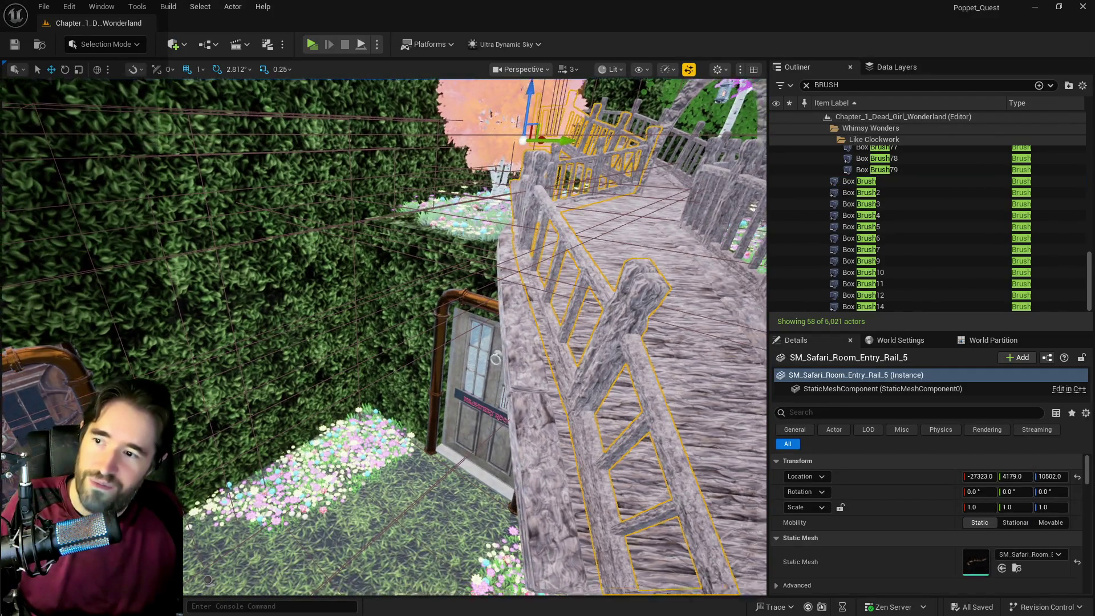
pyautogui.scroll(-2, 383, 337)
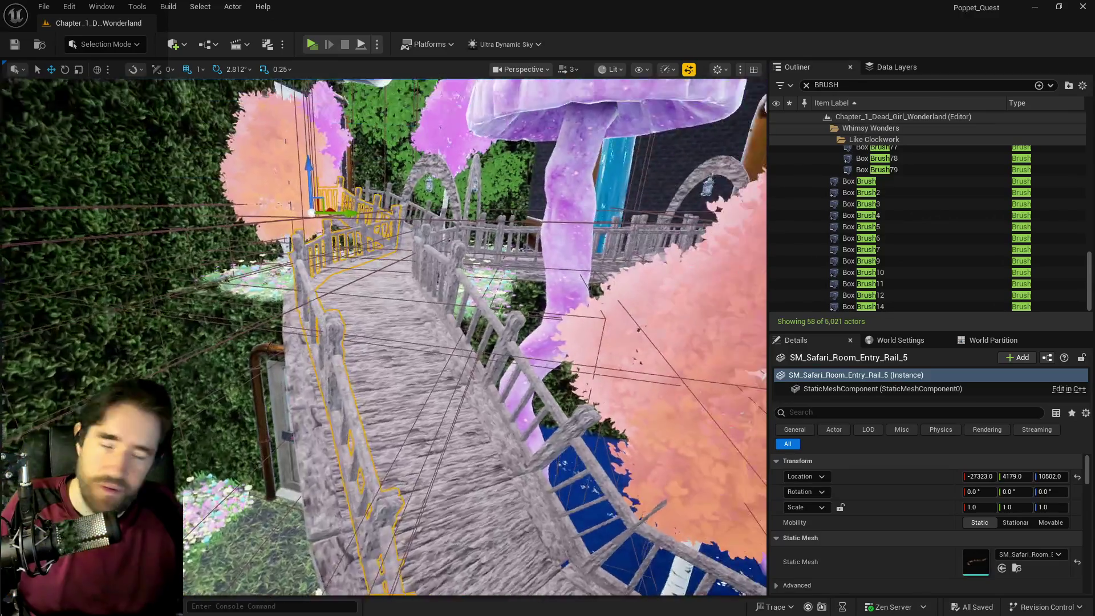
pyautogui.moveTo(383, 336)
pyautogui.mouseDown()
pyautogui.moveTo(383, 239)
pyautogui.moveTo(383, 365)
pyautogui.mouseUp()
pyautogui.click(860, 182)
pyautogui.doubleClick(860, 182)
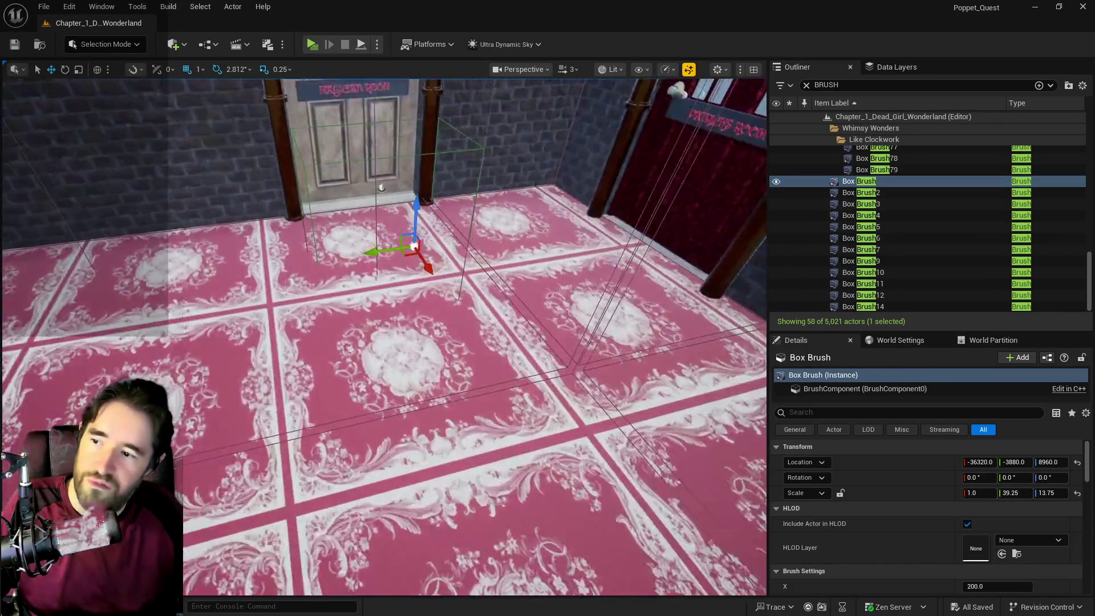
pyautogui.moveTo(383, 309)
pyautogui.mouseDown()
pyautogui.moveTo(388, 320)
pyautogui.moveTo(365, 320)
pyautogui.moveTo(394, 319)
pyautogui.moveTo(394, 342)
pyautogui.mouseUp()
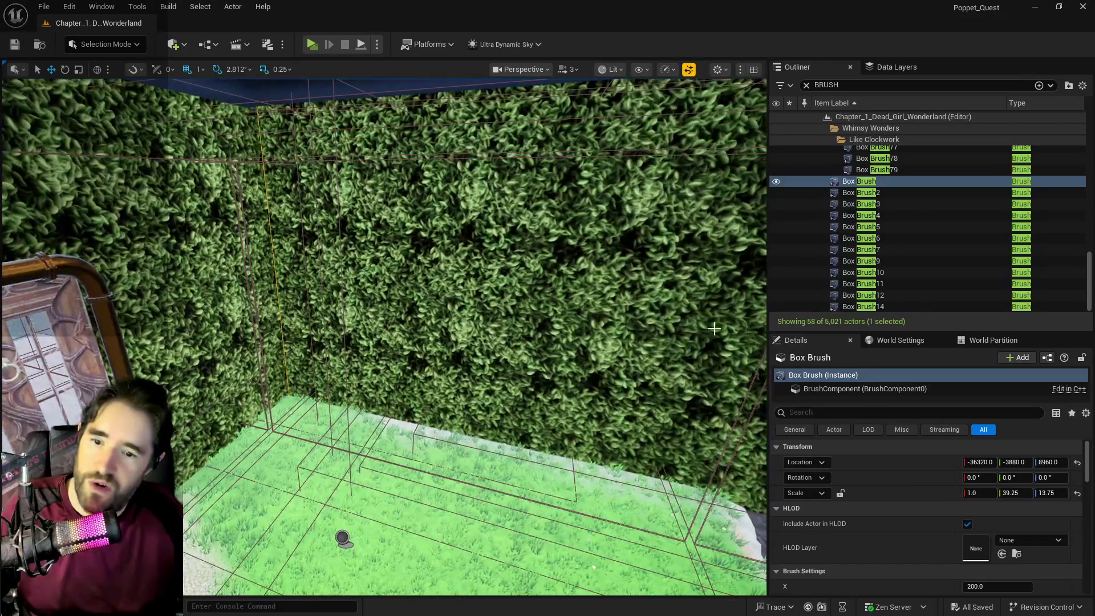
pyautogui.scroll(-6, 950, 525)
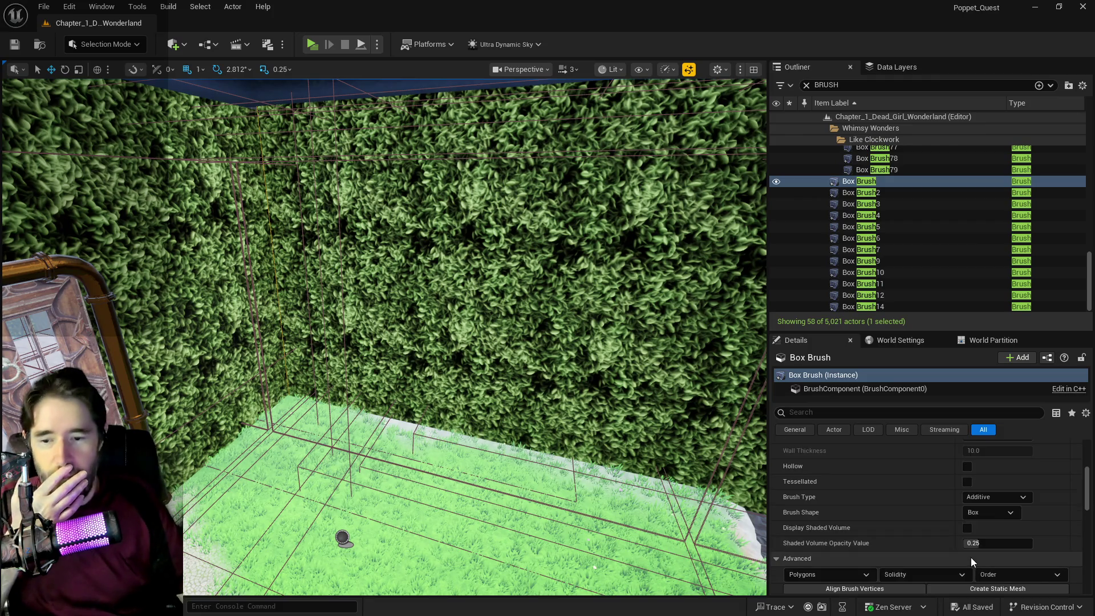
pyautogui.scroll(6, 959, 542)
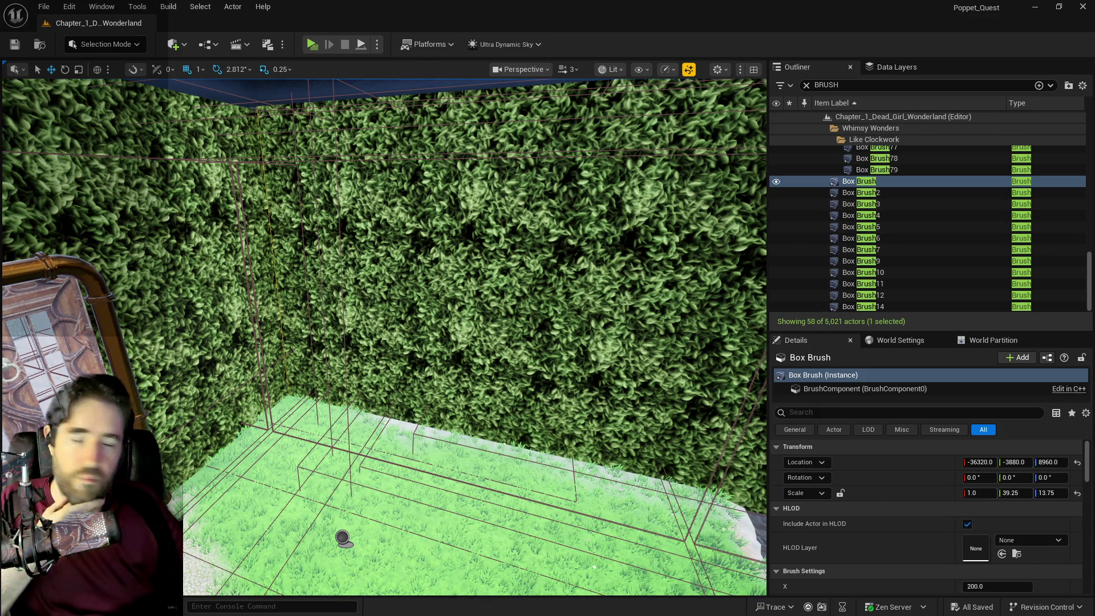
pyautogui.press('f')
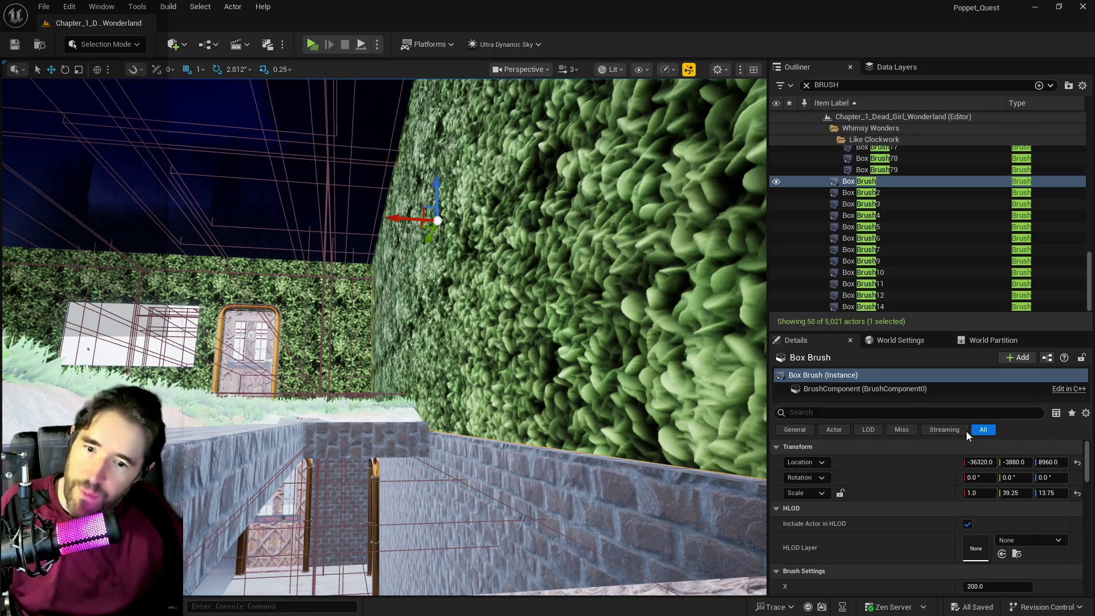
# - Change the Box Brush's Location Z from 8960 to 8950
pyautogui.click(1050, 462)
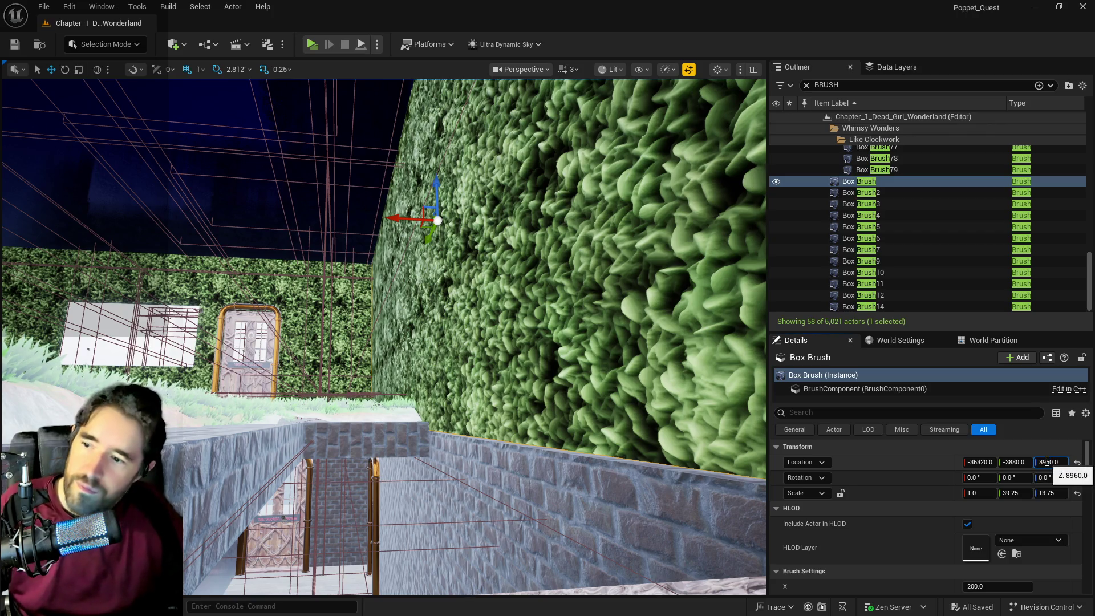
pyautogui.press('BackSpace')
pyautogui.write('5')
pyautogui.press('Return')
pyautogui.moveTo(434, 337)
pyautogui.mouseDown()
pyautogui.moveTo(434, 394)
pyautogui.moveTo(371, 428)
pyautogui.moveTo(268, 376)
pyautogui.mouseUp()
# - Set the hedge brush's Scale Y to 40
pyautogui.press('e')
pyautogui.press('r')
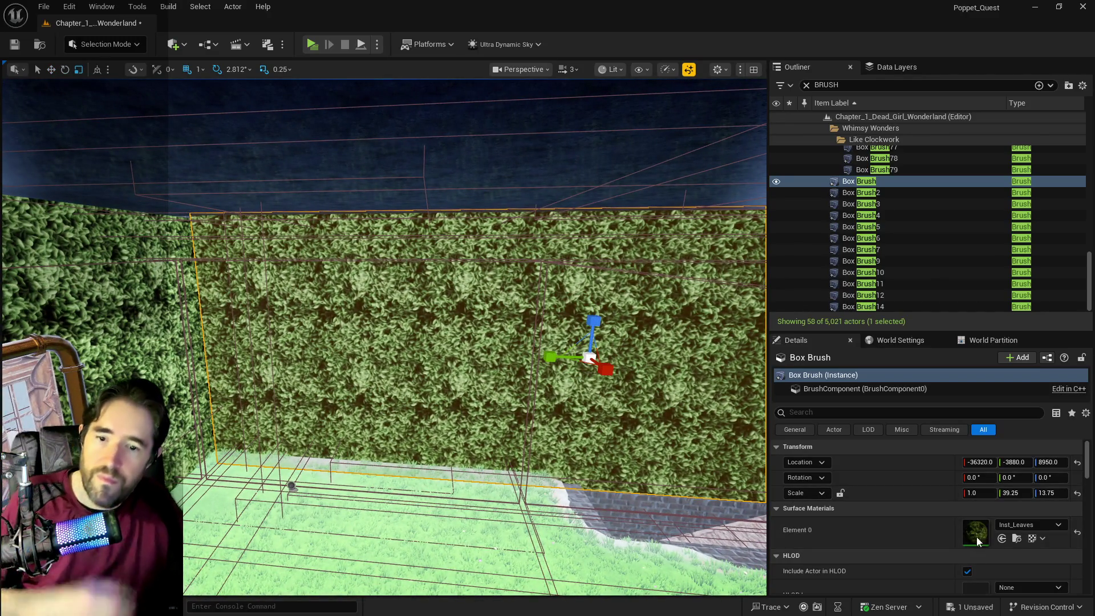
pyautogui.click(1022, 493)
pyautogui.write('40')
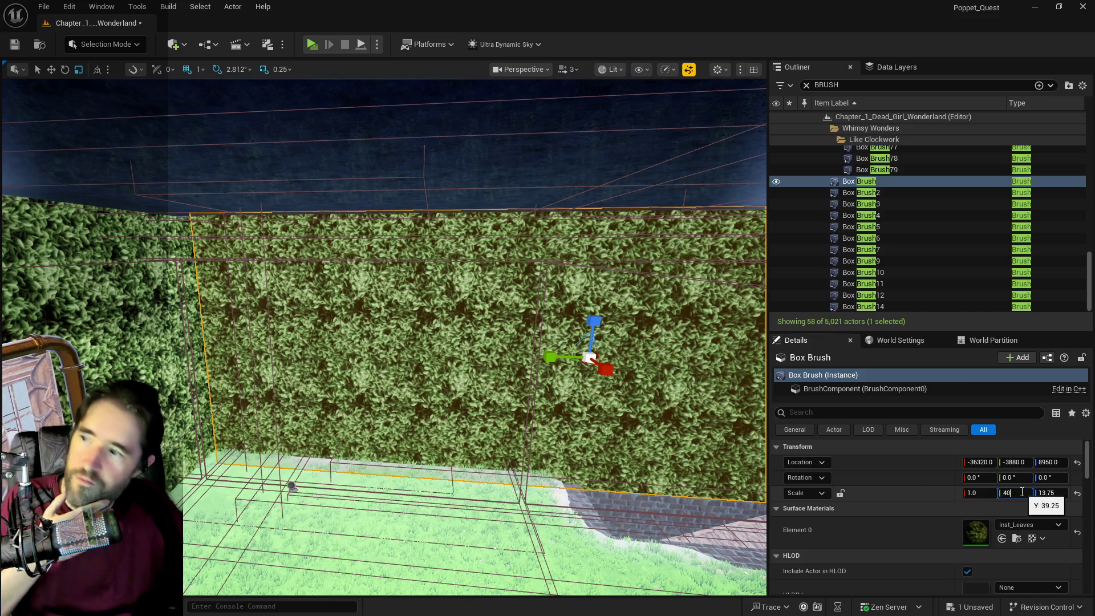
pyautogui.press('Return')
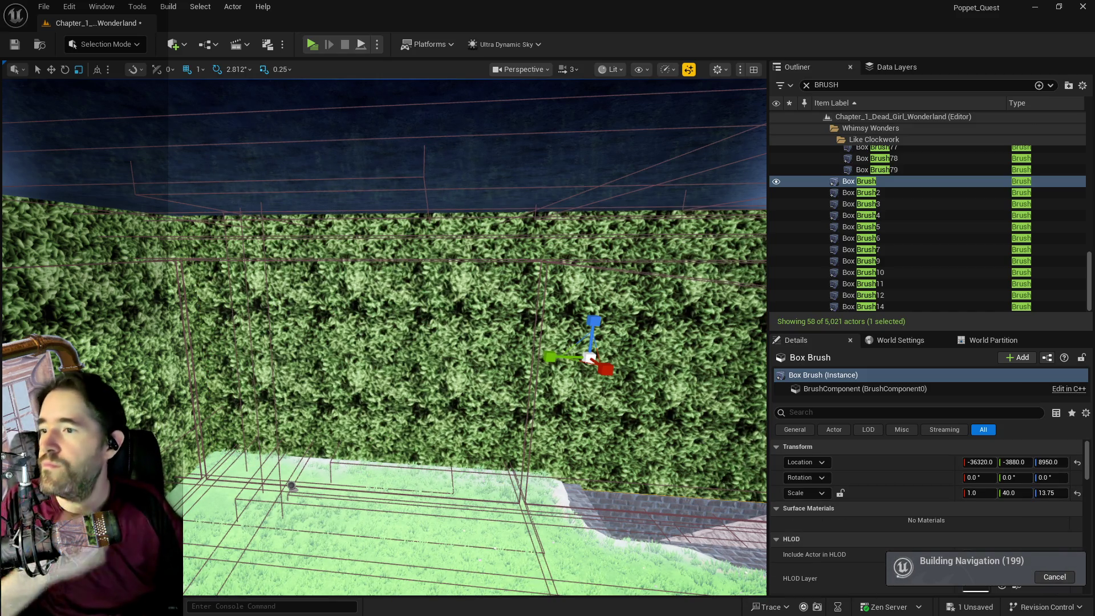
pyautogui.moveTo(417, 401); pyautogui.dragTo(375, 133)
pyautogui.moveTo(383, 336)
pyautogui.mouseDown()
pyautogui.moveTo(365, 335)
pyautogui.moveTo(376, 343)
pyautogui.moveTo(377, 308)
pyautogui.moveTo(377, 342)
pyautogui.moveTo(365, 351)
pyautogui.moveTo(373, 333)
pyautogui.mouseUp()
# - Select all adjacent surfaces of the hedge brush
pyautogui.scroll(-3, 867, 506)
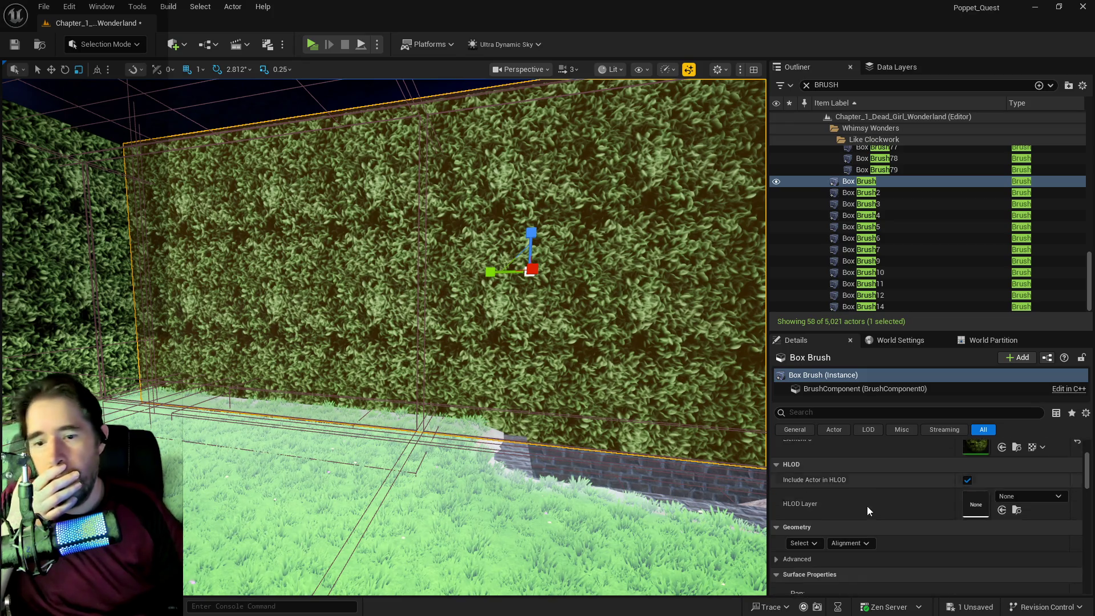
pyautogui.click(776, 527)
pyautogui.click(780, 525)
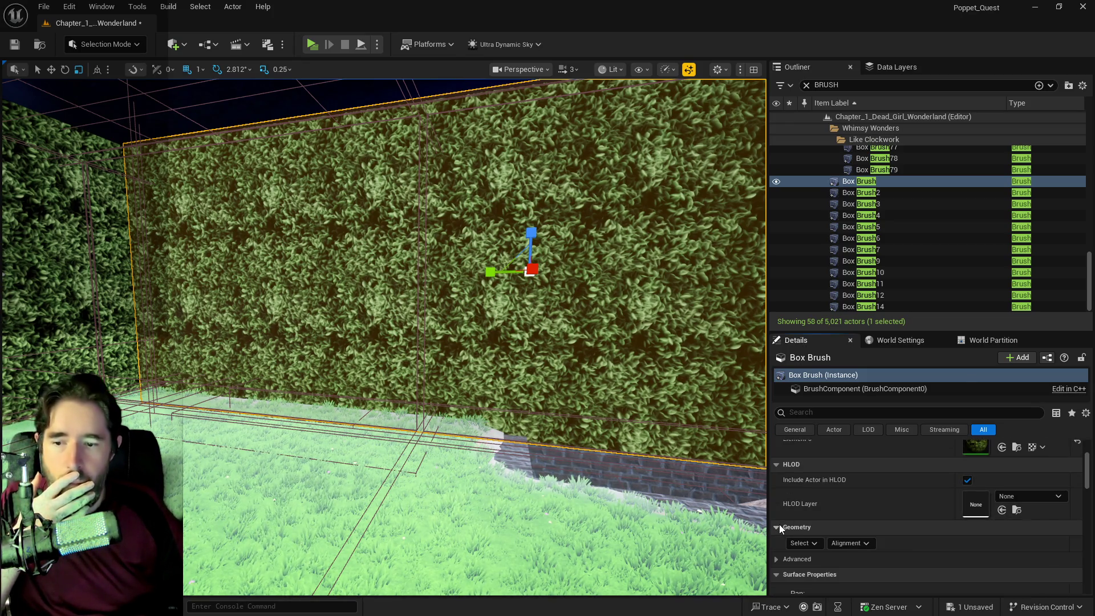
pyautogui.click(800, 543)
pyautogui.click(830, 418)
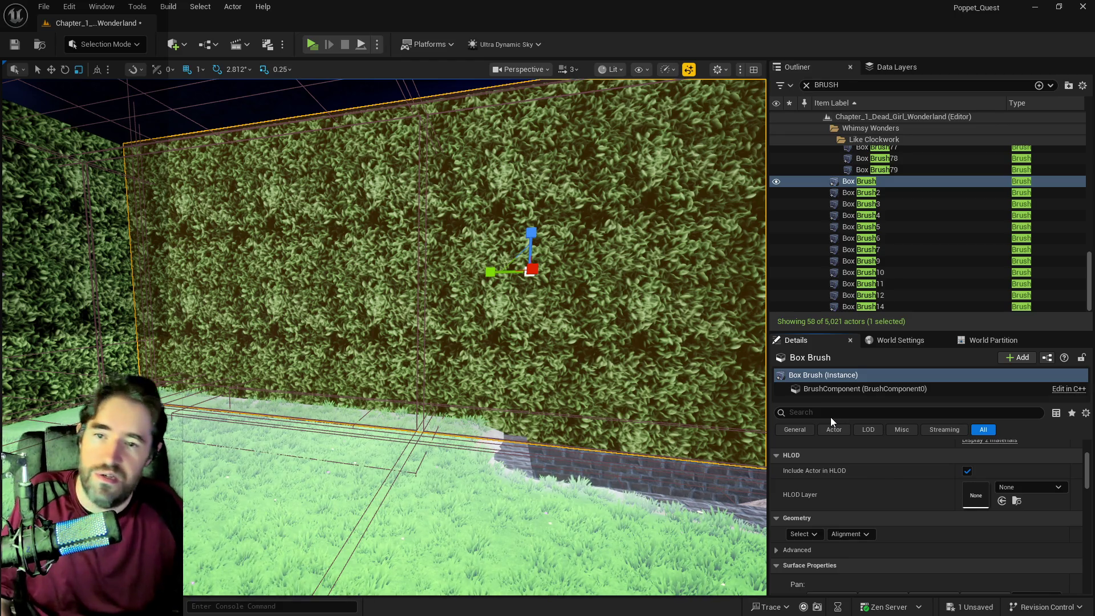
# - Set the surface texture scale to 10 with U and V locked, and apply it
pyautogui.scroll(3, 917, 544)
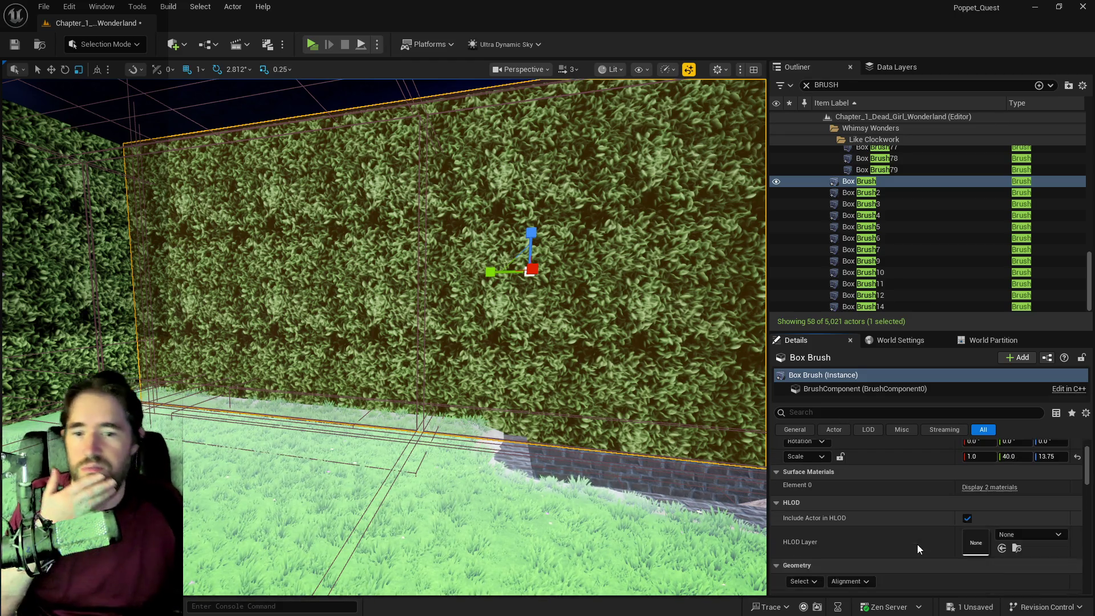
pyautogui.scroll(-5, 917, 544)
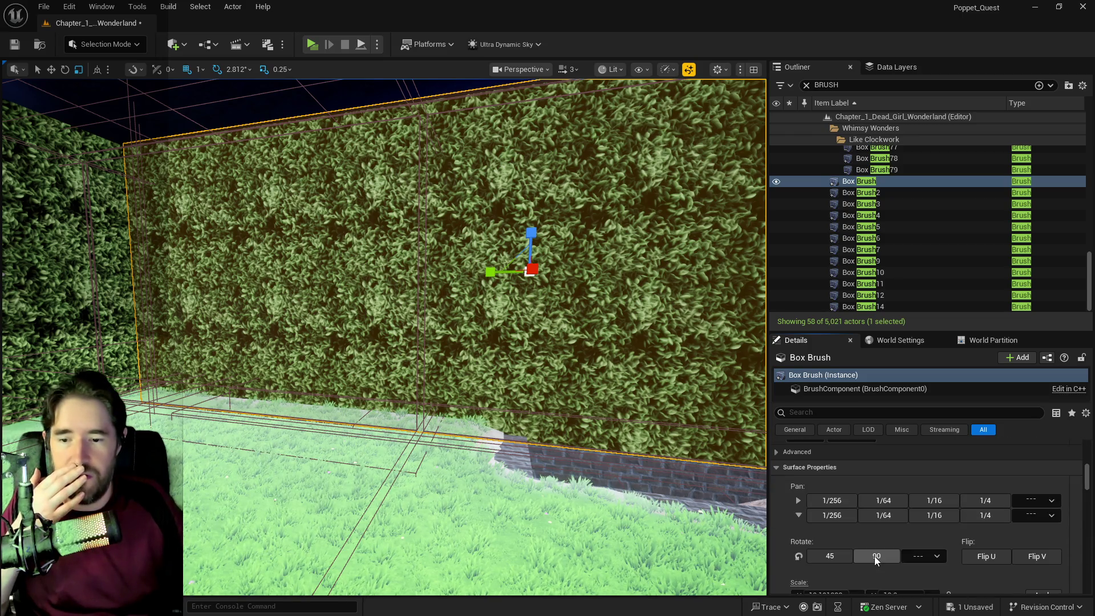
pyautogui.scroll(-2, 876, 558)
pyautogui.click(828, 494)
pyautogui.click(834, 494)
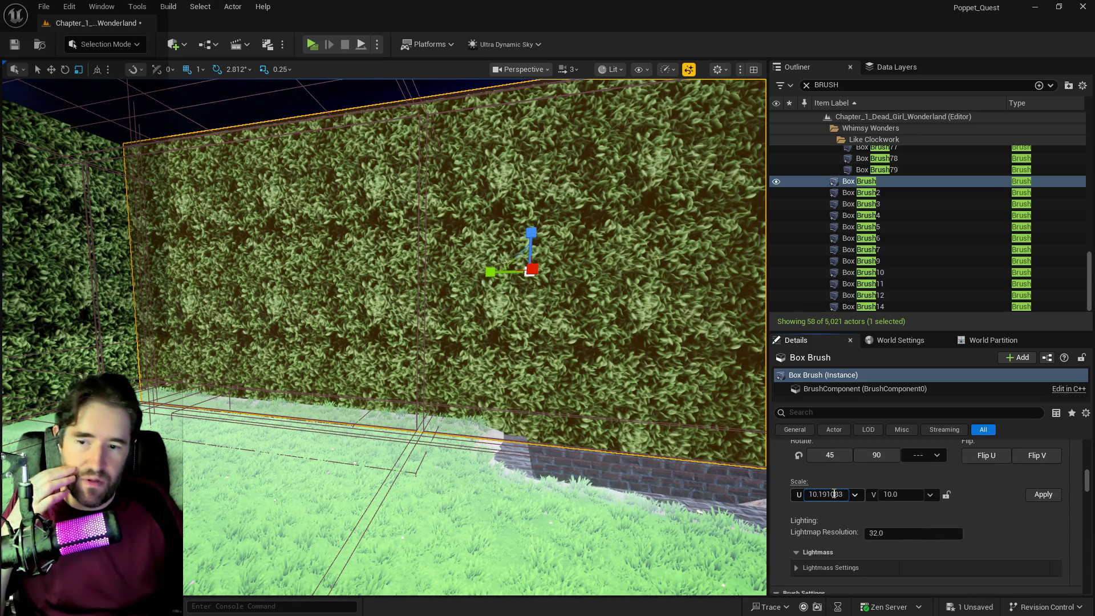
pyautogui.write('10')
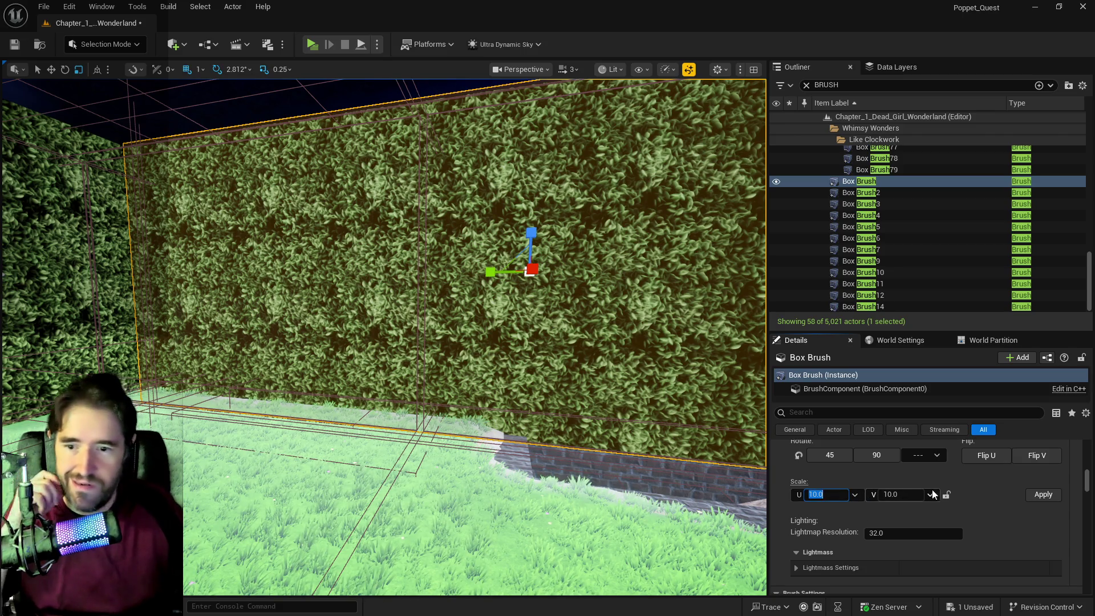
pyautogui.click(946, 495)
pyautogui.click(1028, 495)
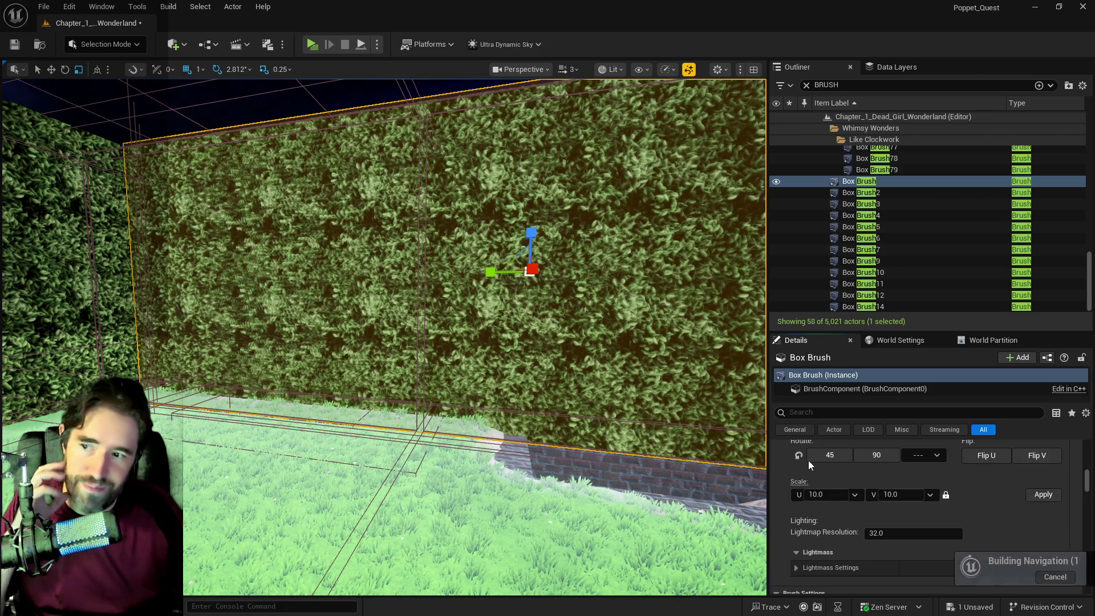
# - Start converting the hedge brush into a static mesh and expand the content folders
pyautogui.scroll(-3, 868, 483)
pyautogui.scroll(-5, 913, 508)
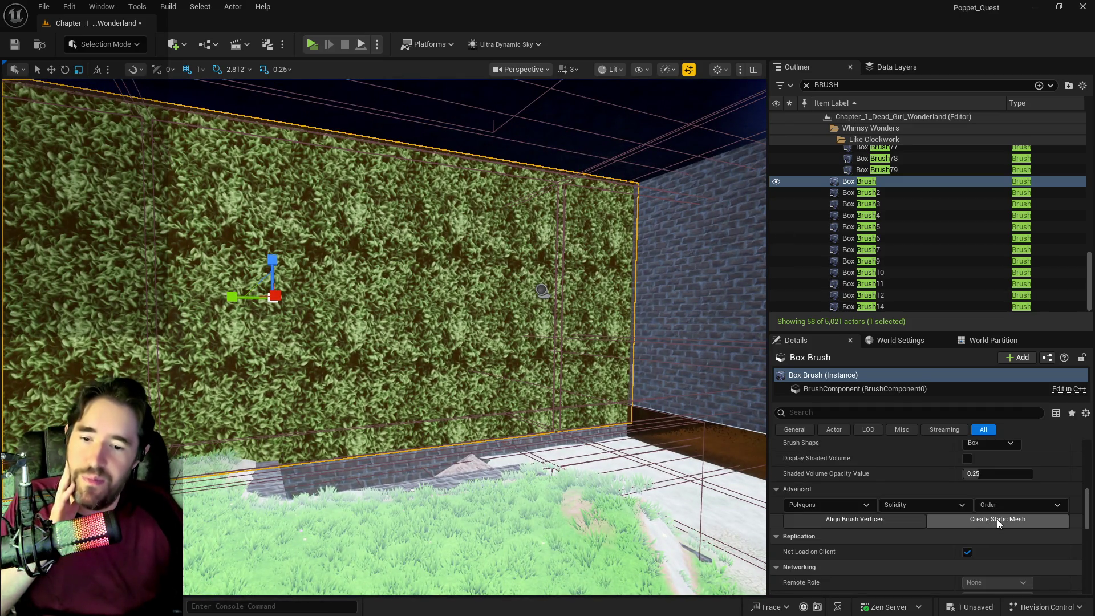
pyautogui.click(998, 519)
pyautogui.click(449, 267)
# - Choose Whimsy_Wonders as the save folder for the new static mesh
pyautogui.click(454, 277)
pyautogui.scroll(-5, 471, 290)
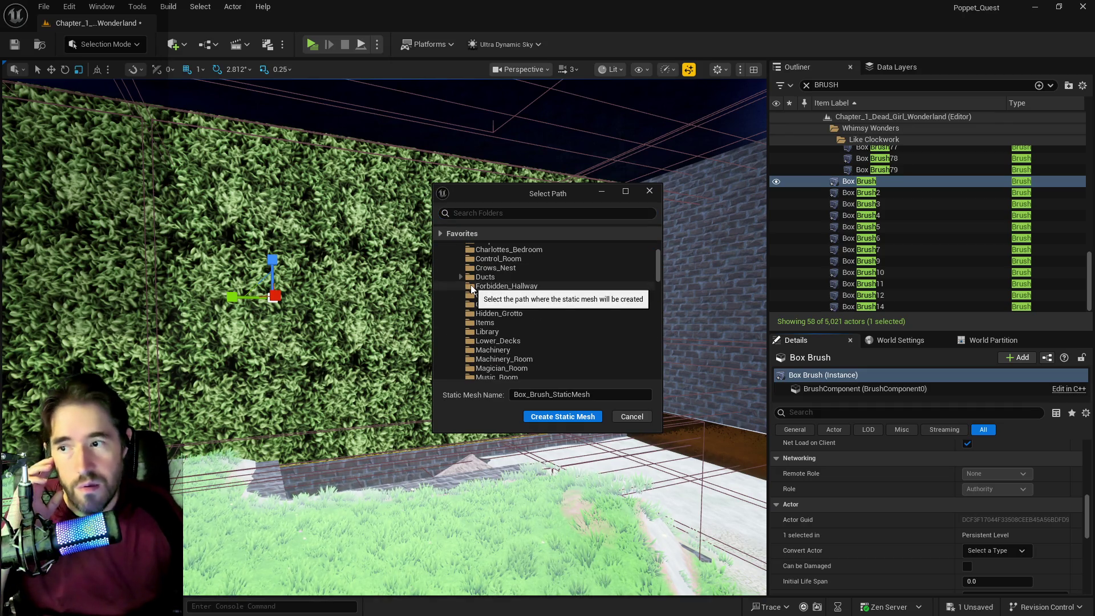
pyautogui.scroll(-3, 471, 297)
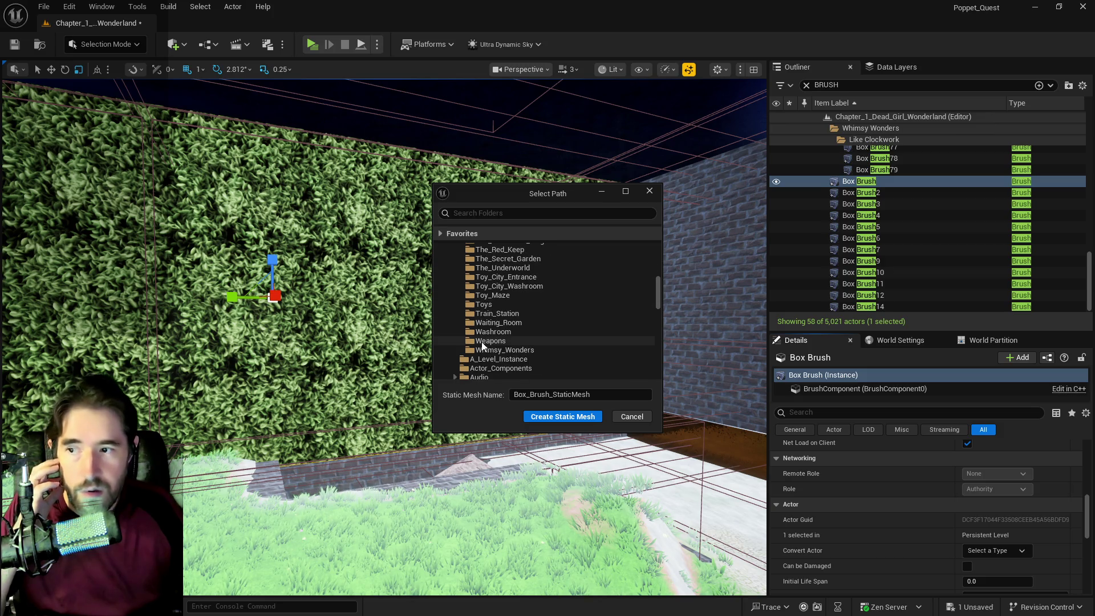
pyautogui.click(505, 350)
# - Name the mesh SM_Secret_Garden_Toymakers_Office_Wall, create it, and deselect it
pyautogui.click(608, 399)
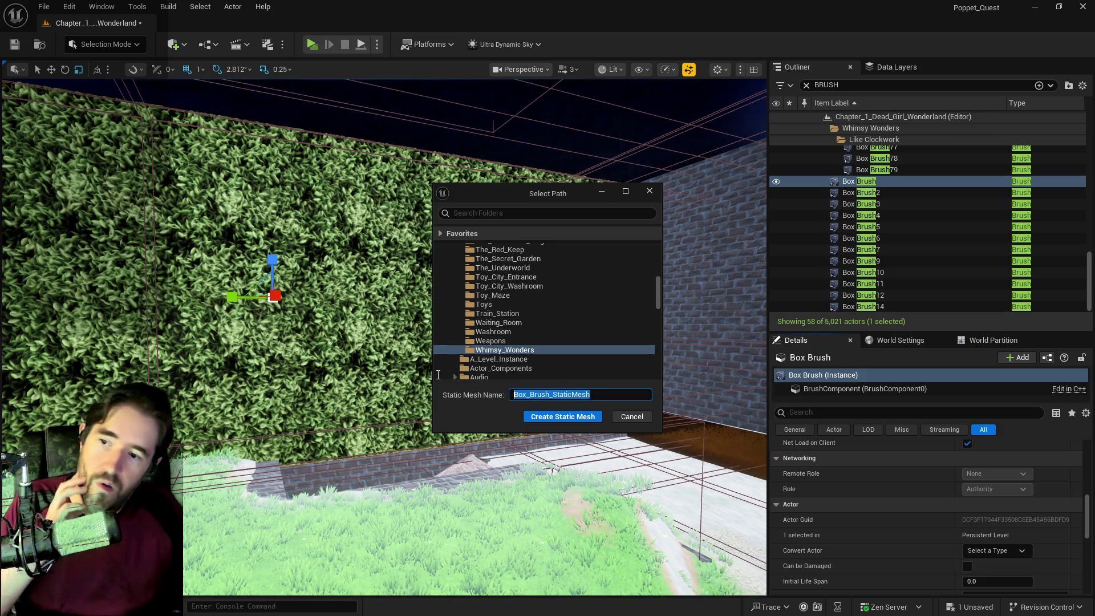
pyautogui.write('sm_')
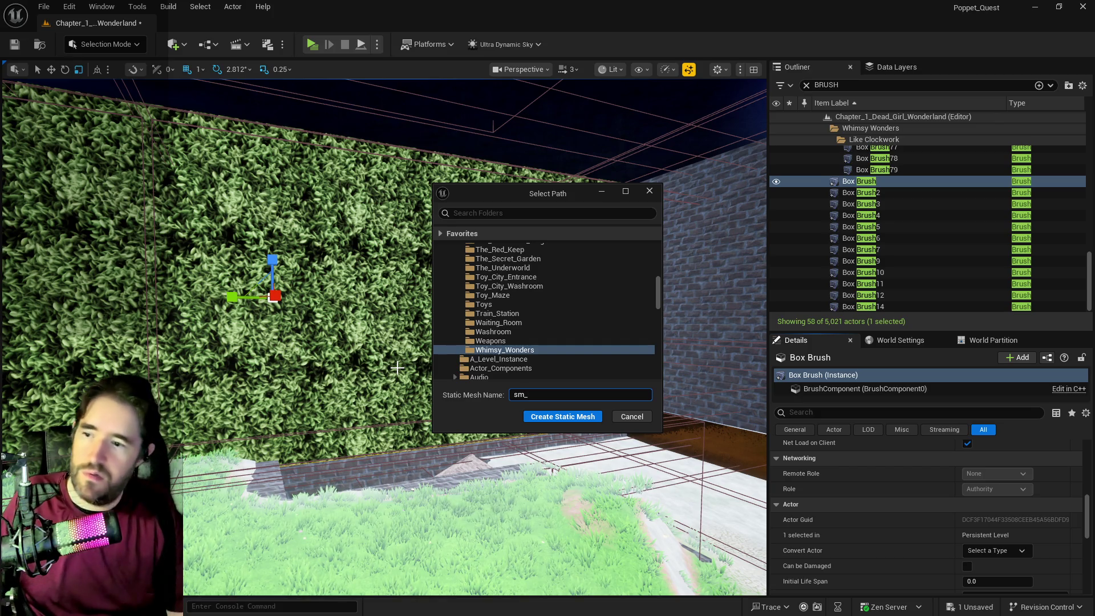
pyautogui.press('BackSpace')
pyautogui.press('BackSpace')
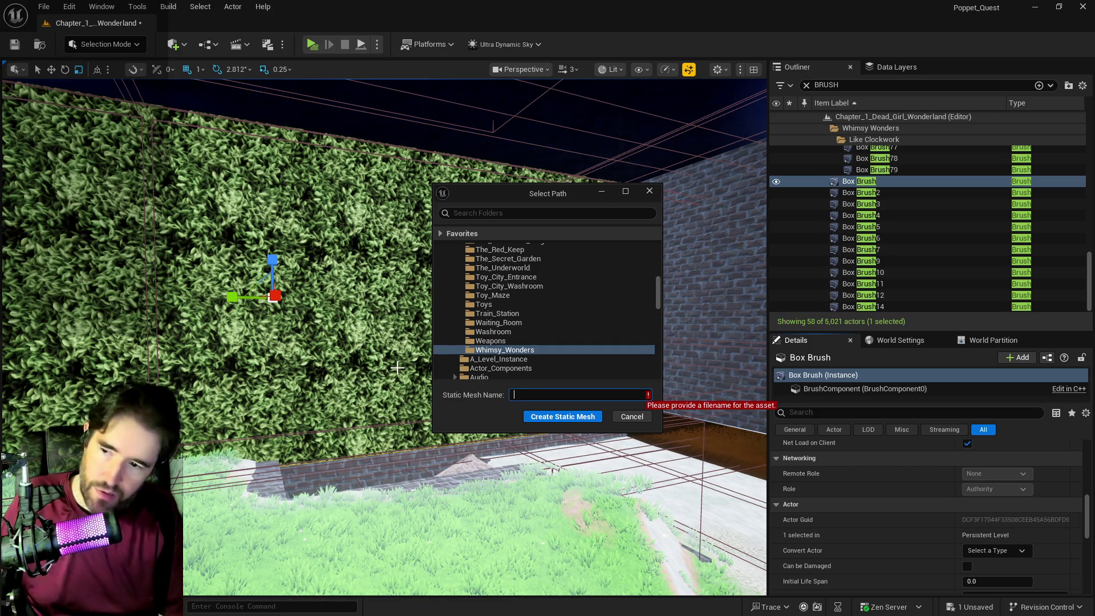
pyautogui.write('SM_')
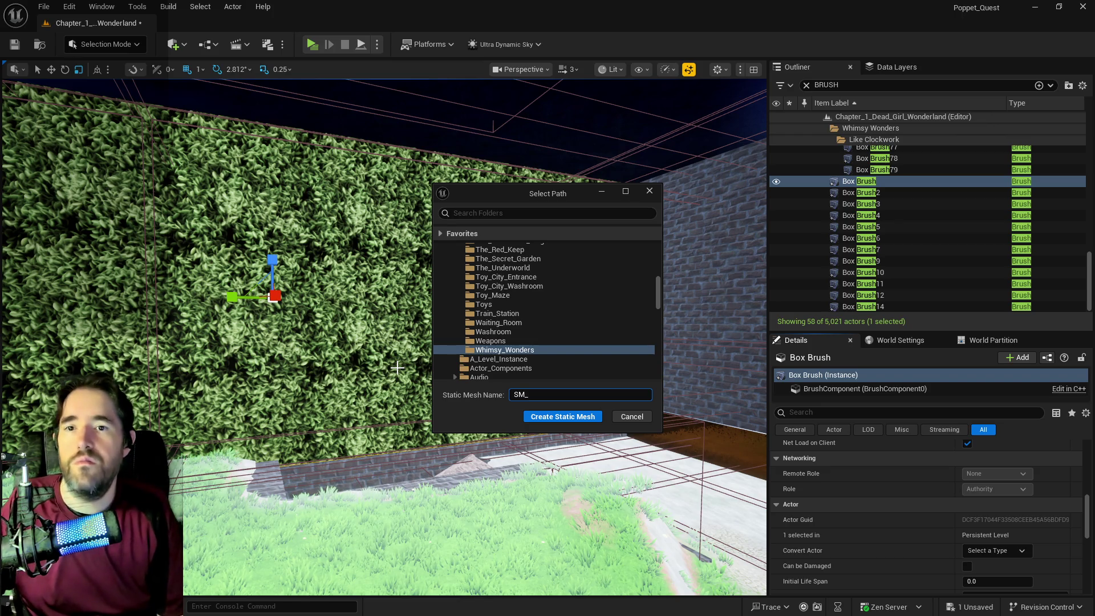
pyautogui.write('Secret')
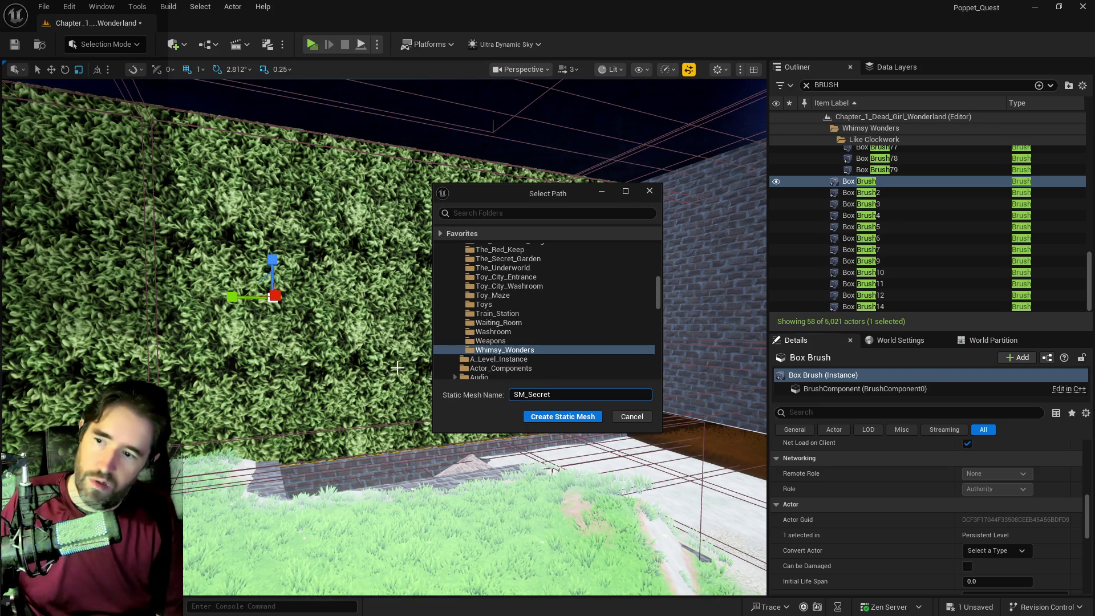
pyautogui.write('_Garden_')
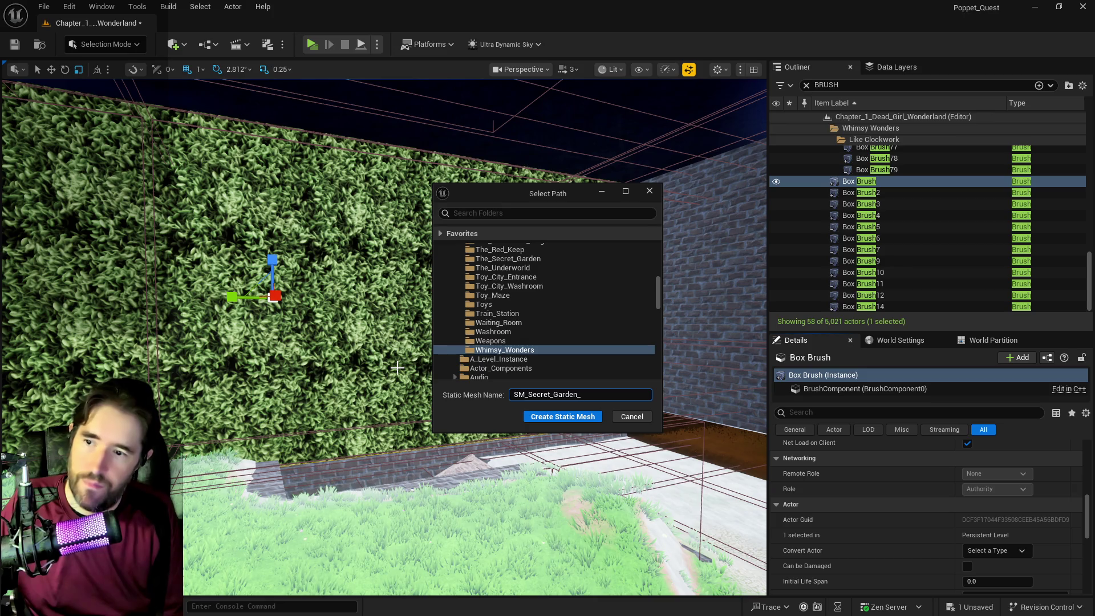
pyautogui.write('Toyma')
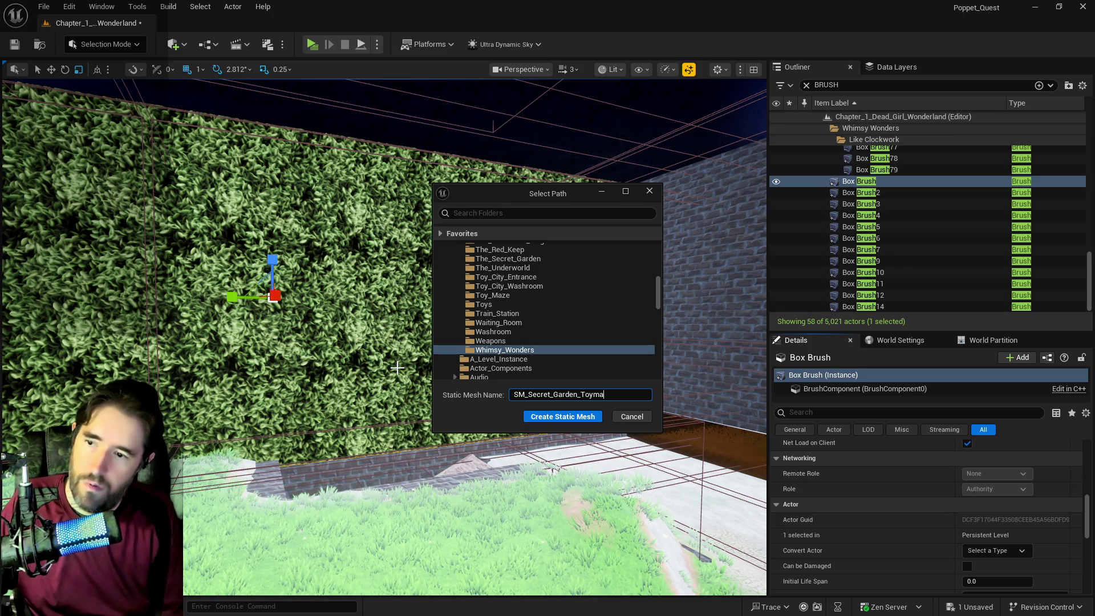
pyautogui.write('kers_Office_')
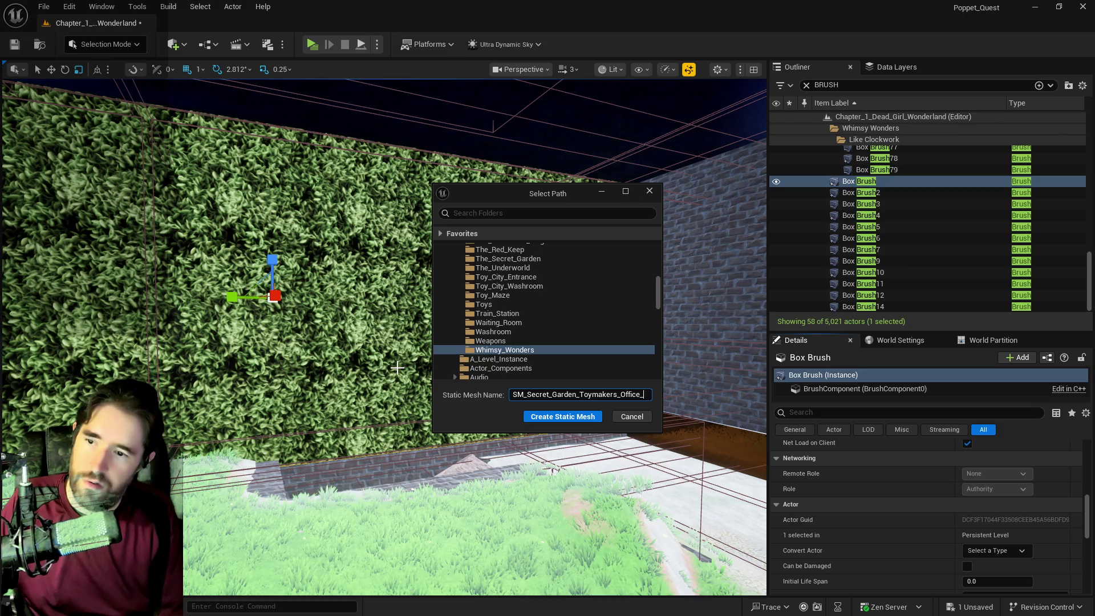
pyautogui.write('Wall')
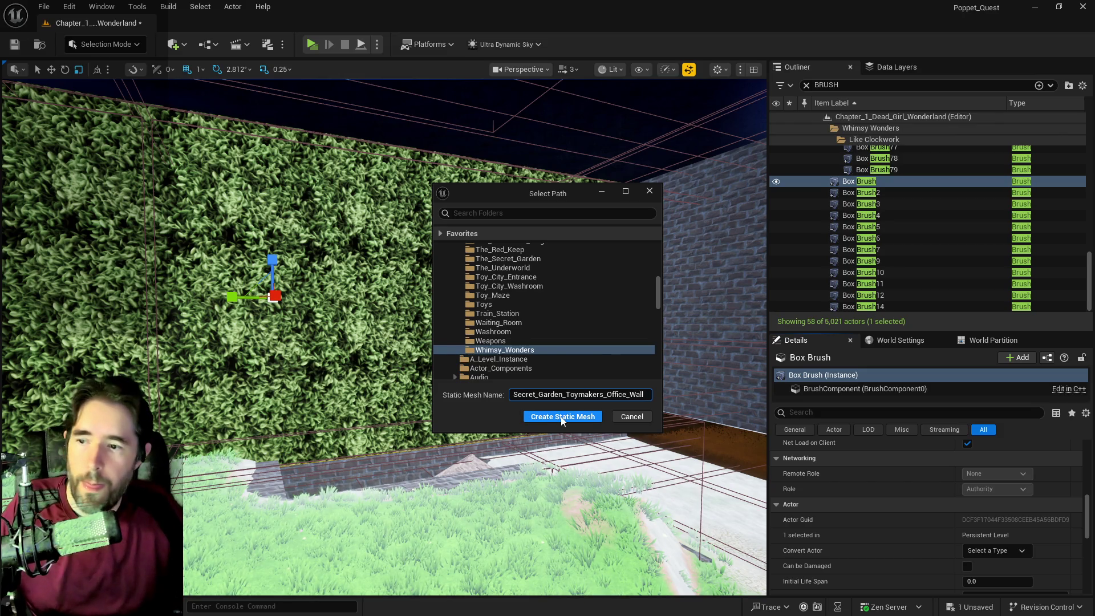
pyautogui.click(563, 417)
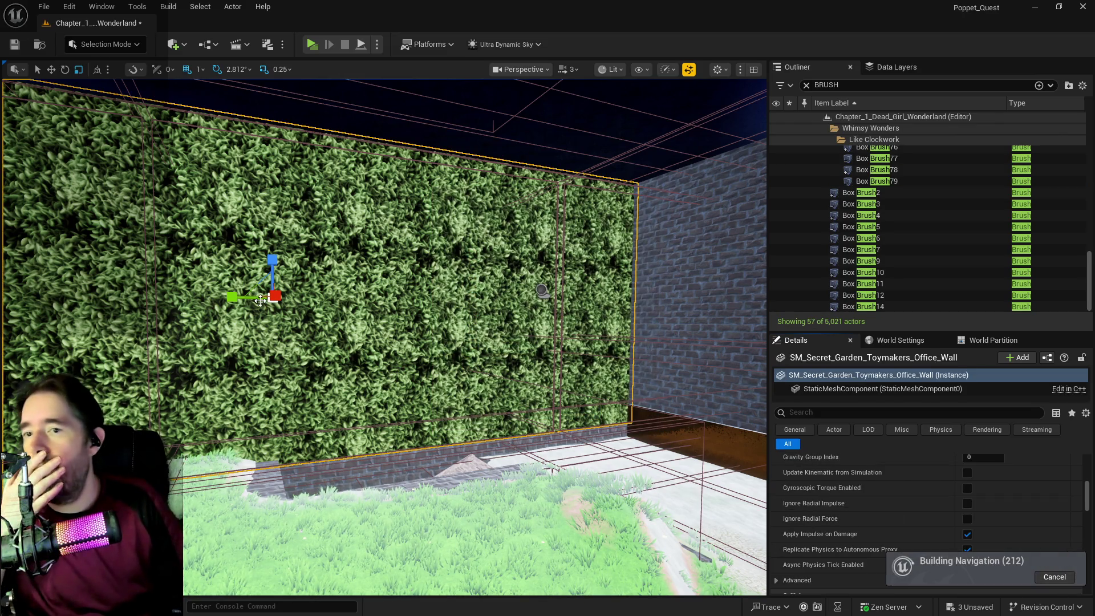
pyautogui.press('Escape')
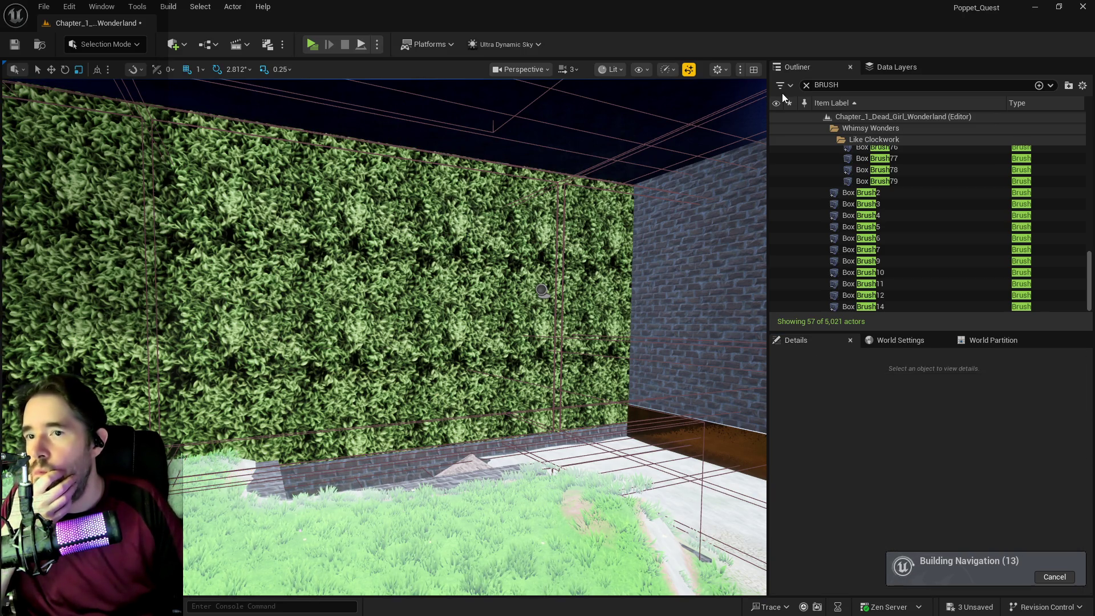
pyautogui.click(806, 85)
# - Add Box Simplified Collision to the SM_Secret_Garden_Toymakers_Office_Wall asset, save it, and close its editor
pyautogui.scroll(-10, 885, 217)
pyautogui.click(885, 207)
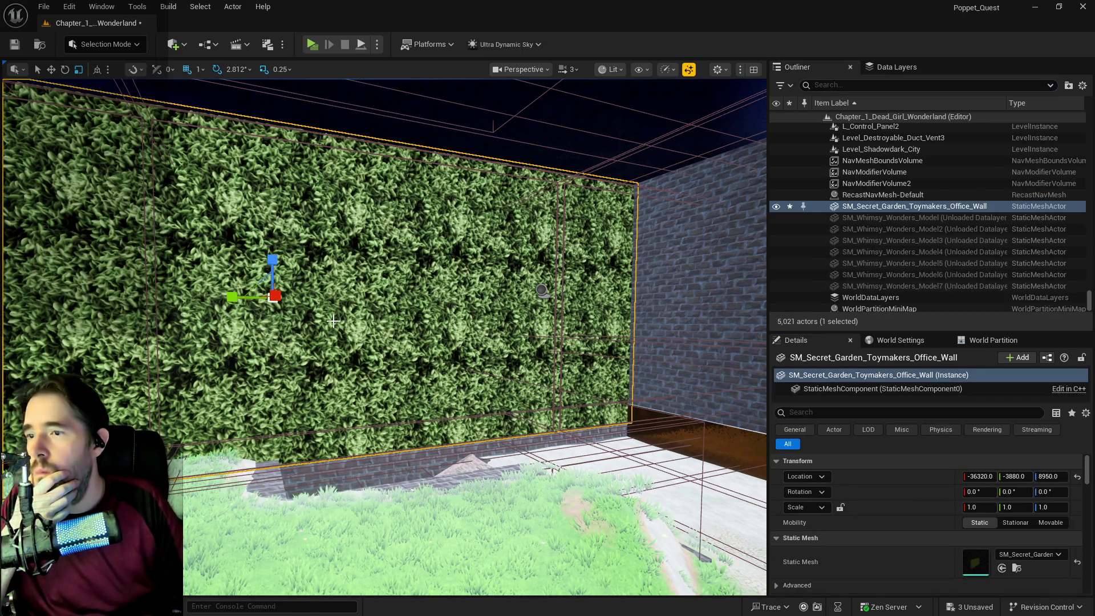
pyautogui.rightClick(884, 208)
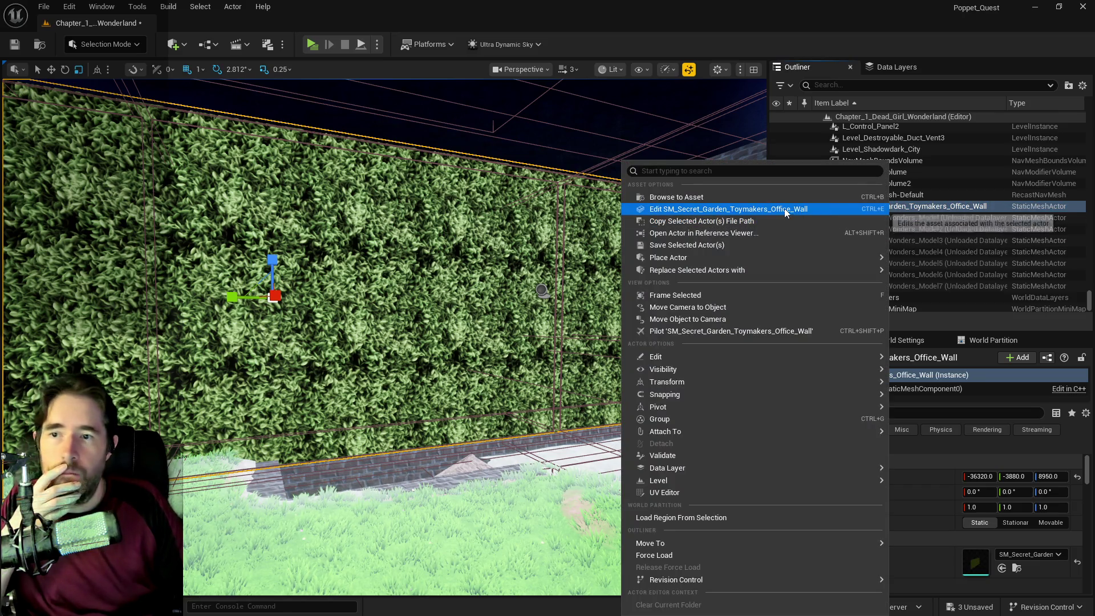
pyautogui.click(783, 209)
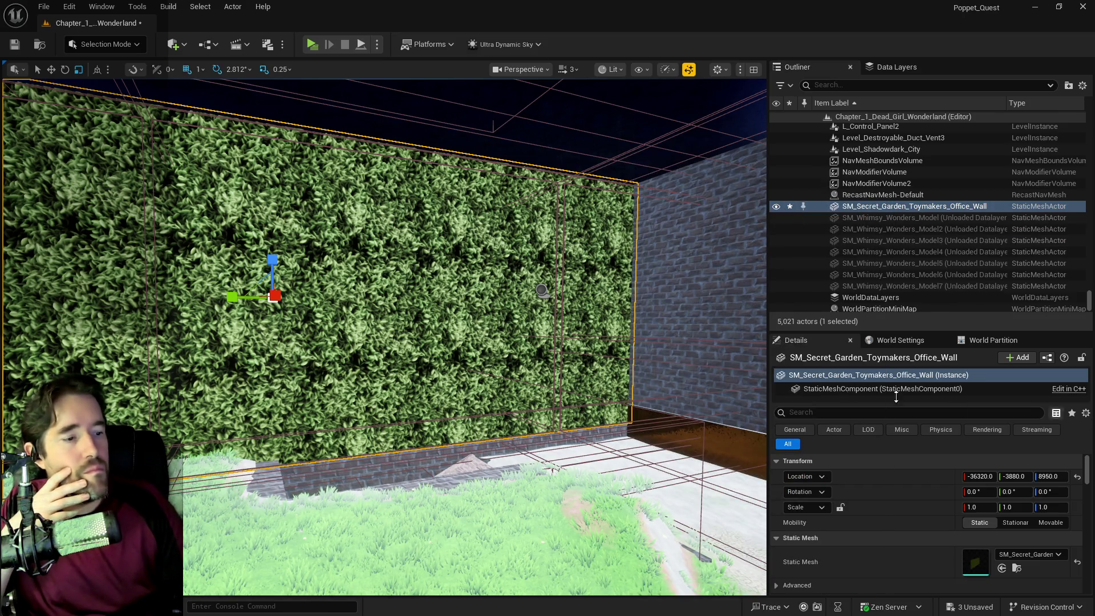
pyautogui.hotkey('ctrl', 'e')
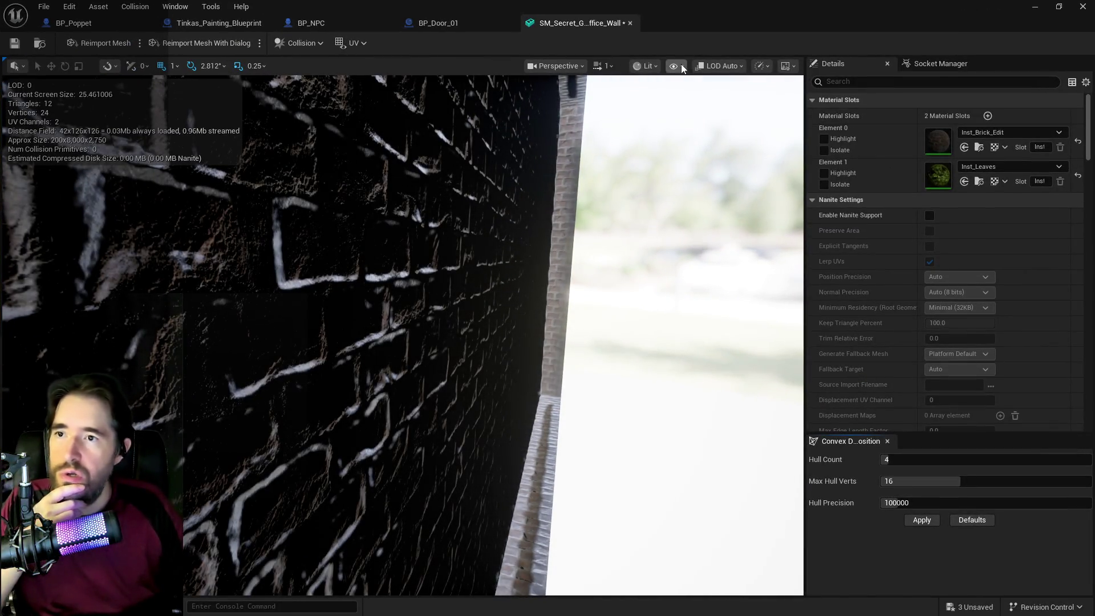
pyautogui.click(311, 46)
pyautogui.click(321, 112)
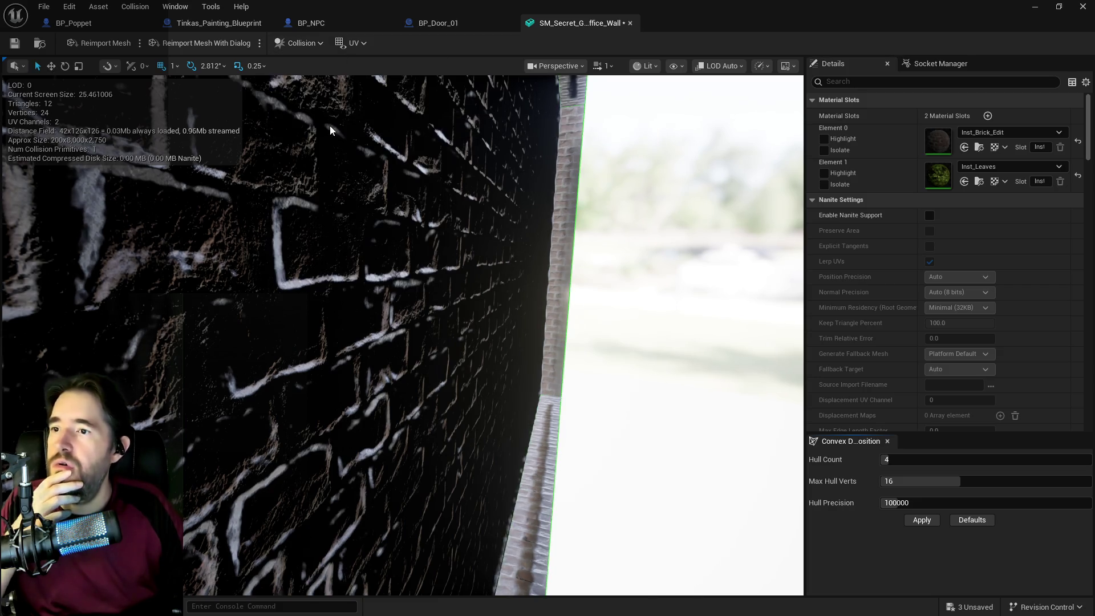
pyautogui.click(14, 44)
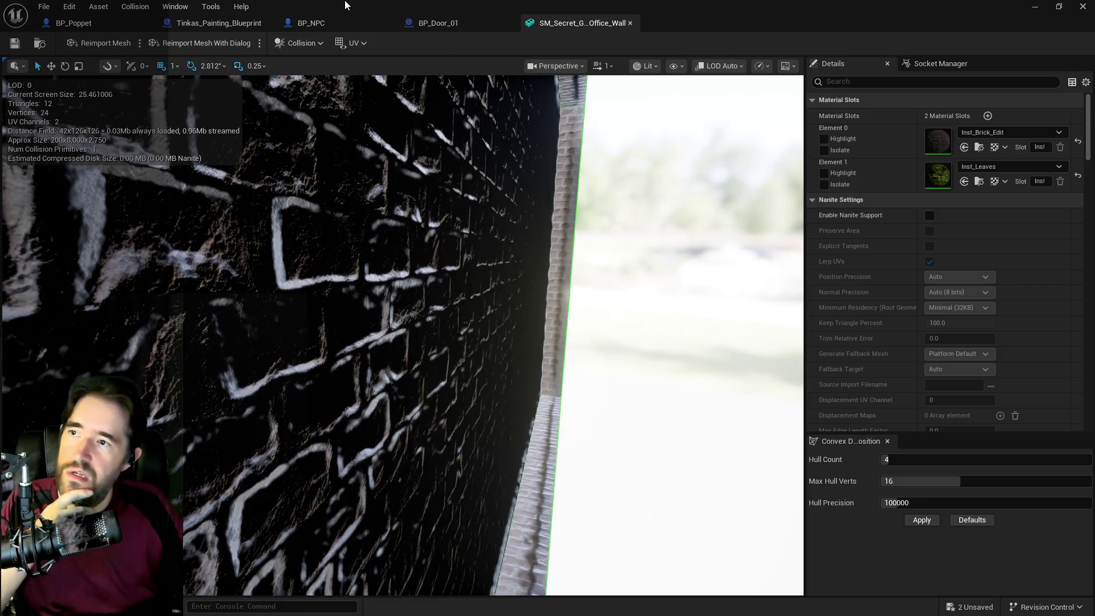
pyautogui.click(630, 23)
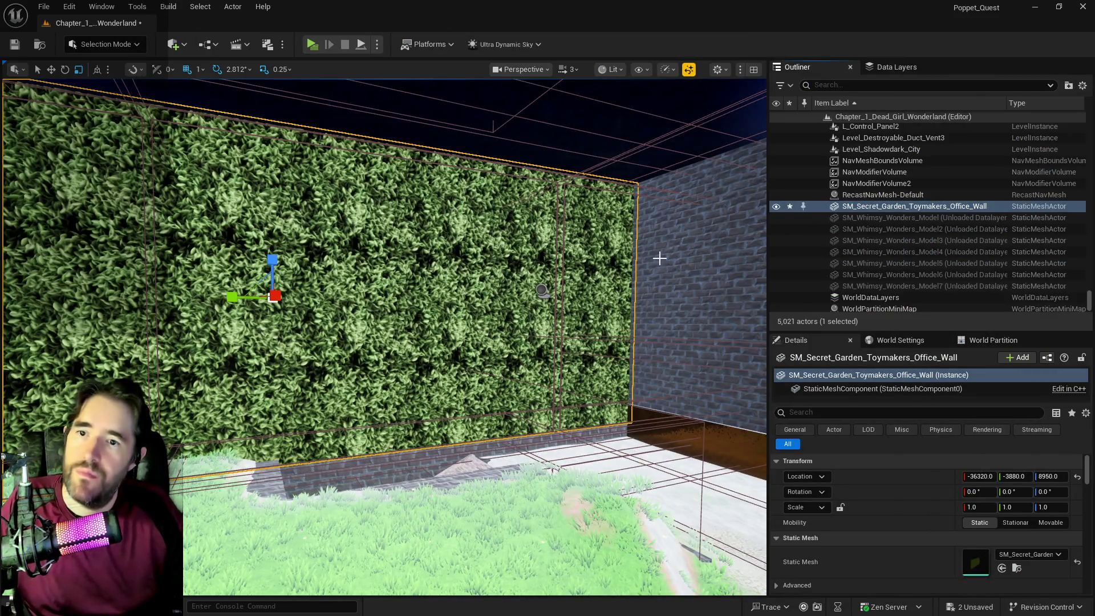
pyautogui.moveTo(655, 257); pyautogui.dragTo(599, 331)
# - Filter the Outliner by 'brush' and click through the corridor brushes and grotto meshes
pyautogui.click(834, 85)
pyautogui.write('brush')
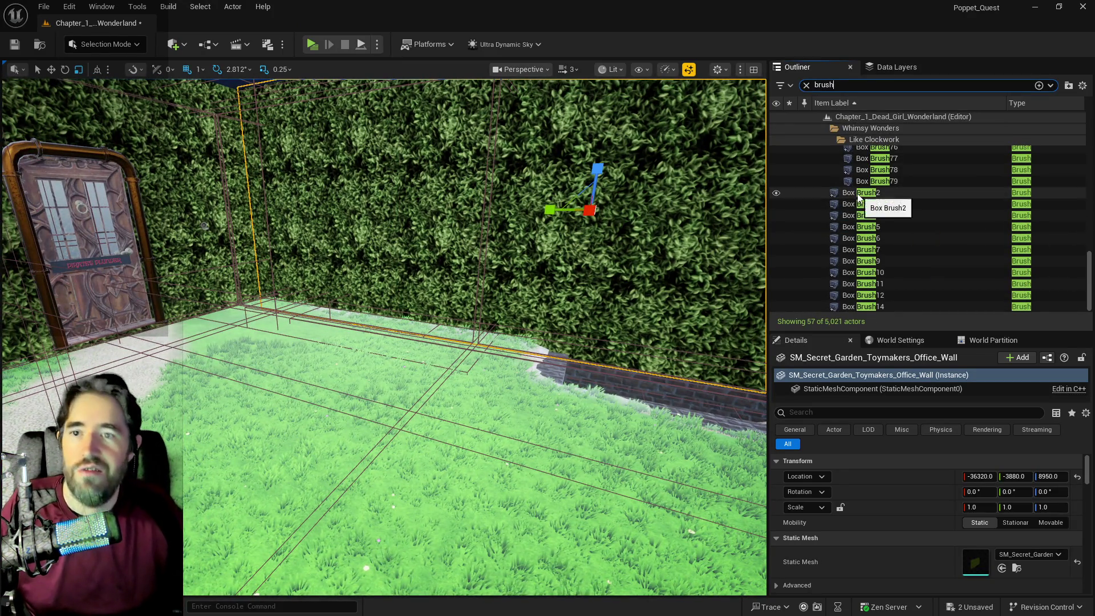
pyautogui.doubleClick(833, 193)
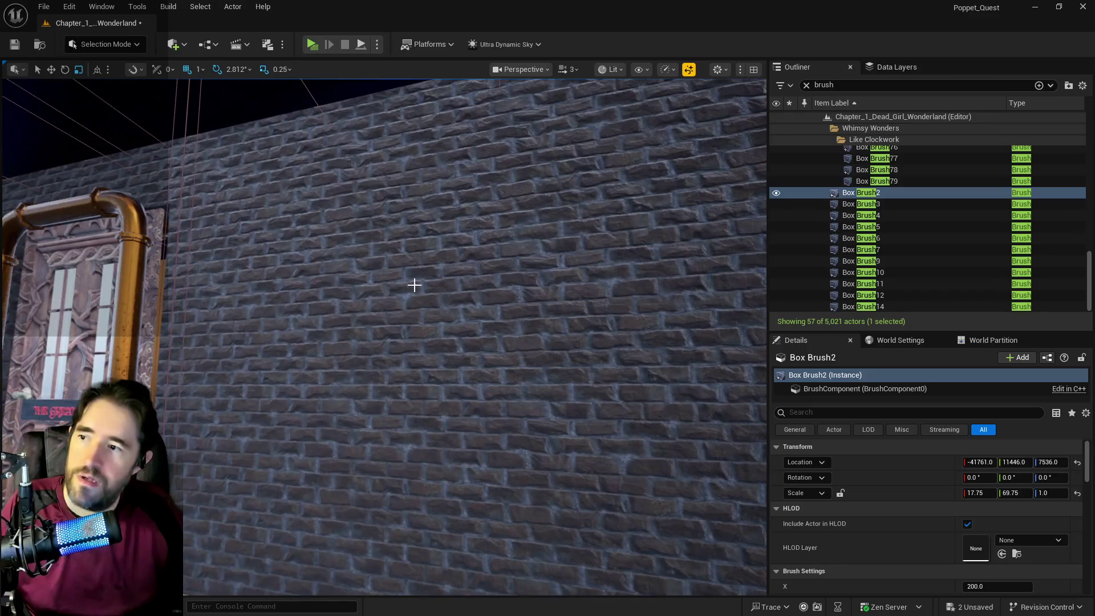
pyautogui.click(413, 283)
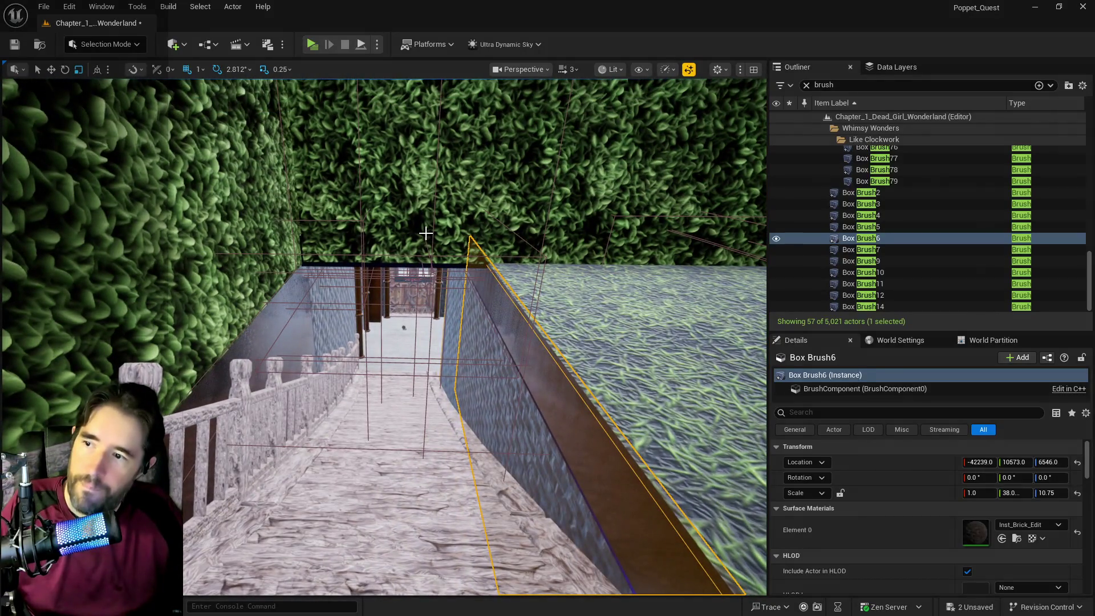
pyautogui.click(514, 165)
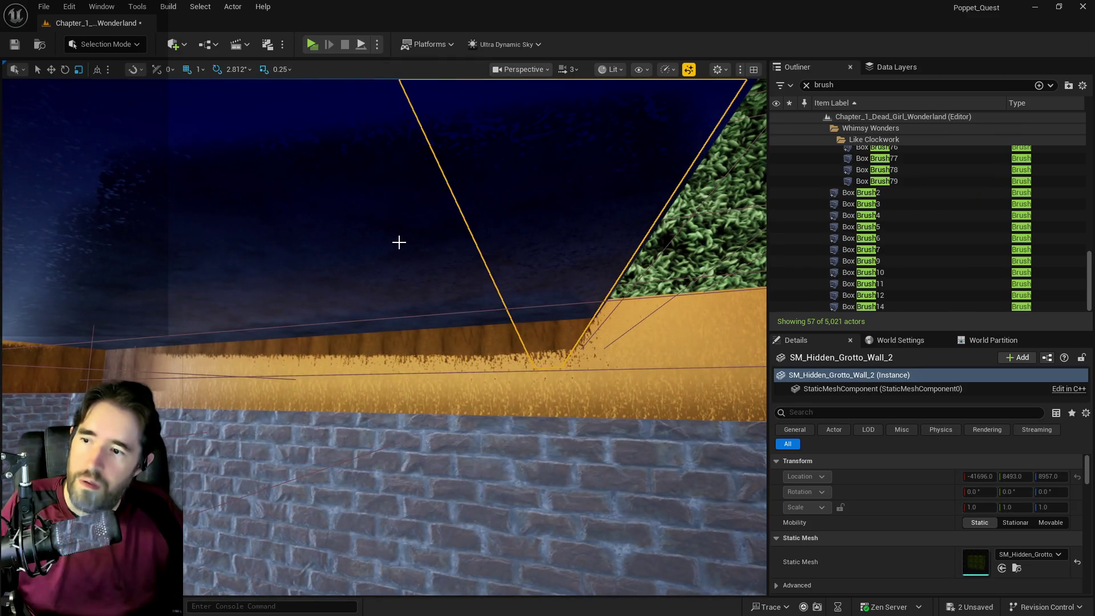
pyautogui.click(399, 242)
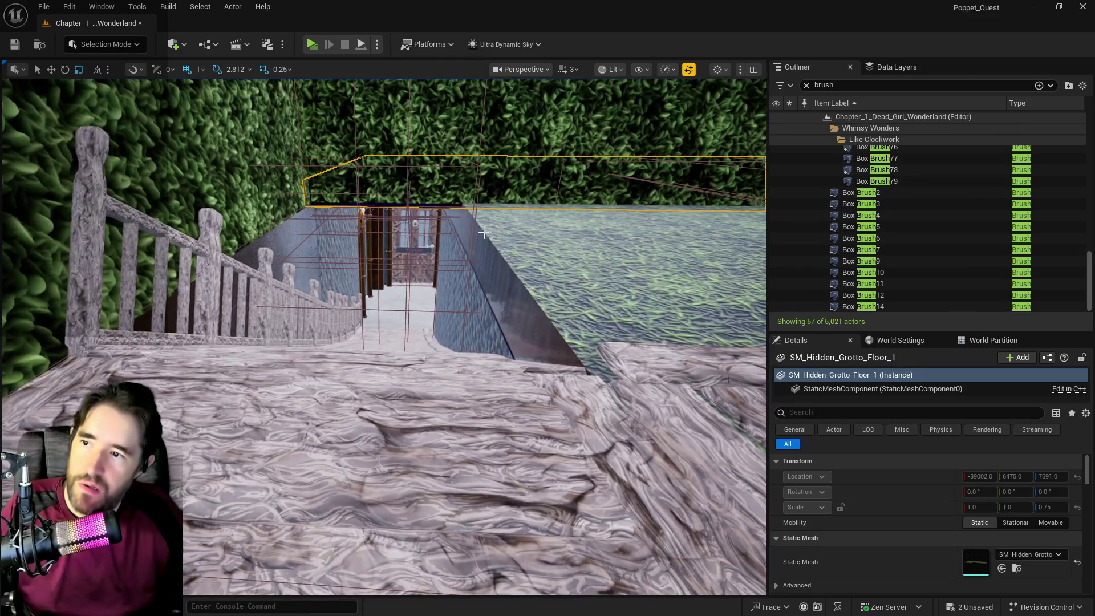
# - Frame Box Brush3 and widen its Scale X from 5.75 to 6.0
pyautogui.click(480, 232)
pyautogui.scroll(-5, 384, 337)
pyautogui.scroll(3, 383, 337)
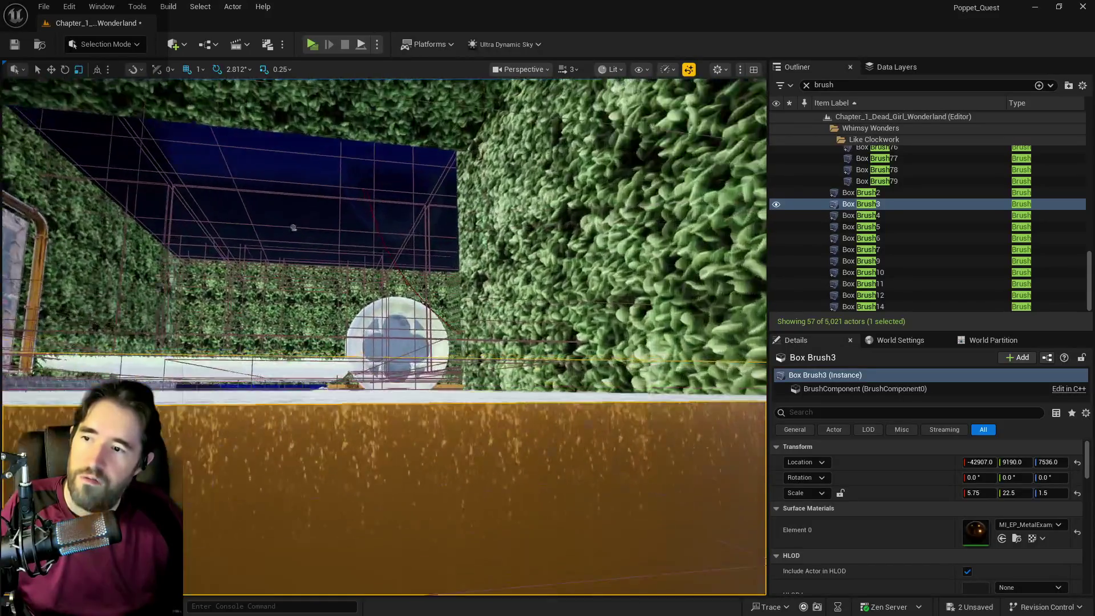
pyautogui.press('f')
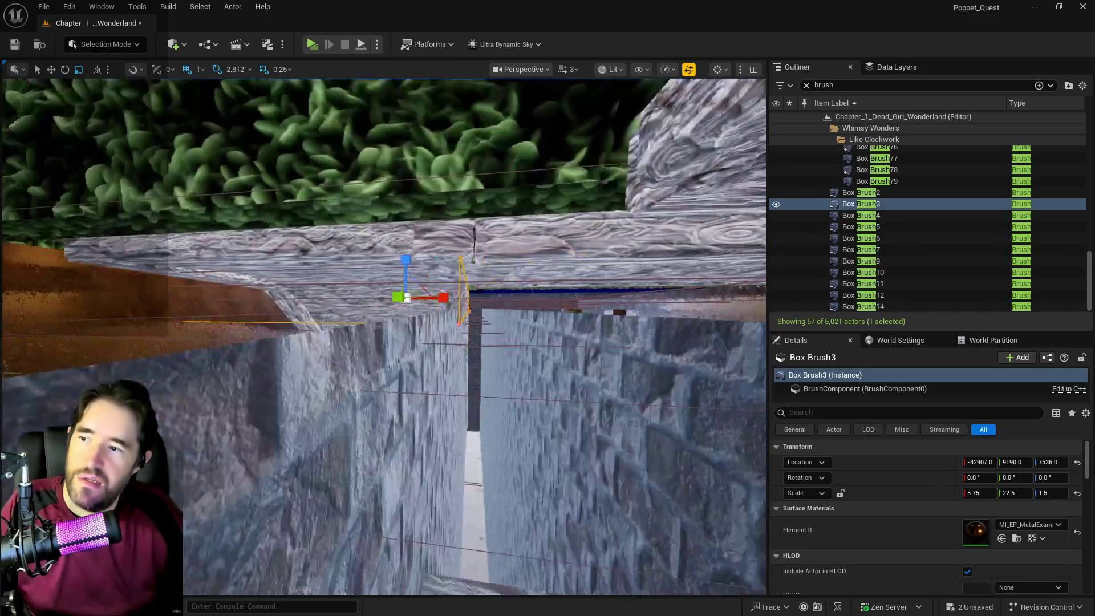
pyautogui.moveTo(383, 336); pyautogui.dragTo(400, 319)
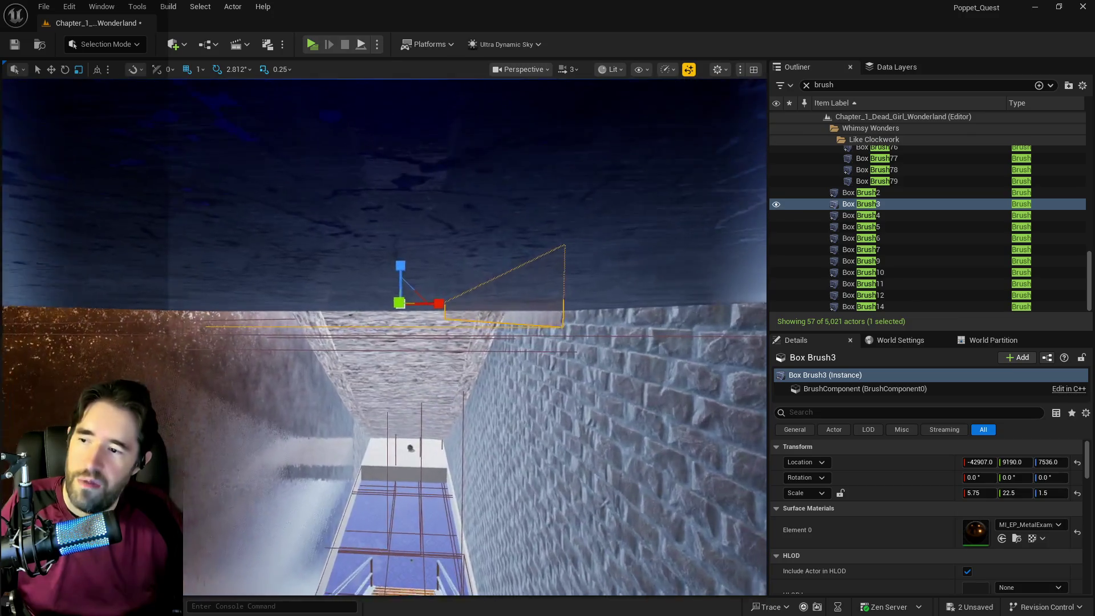
pyautogui.hotkey('ctrl', 'z')
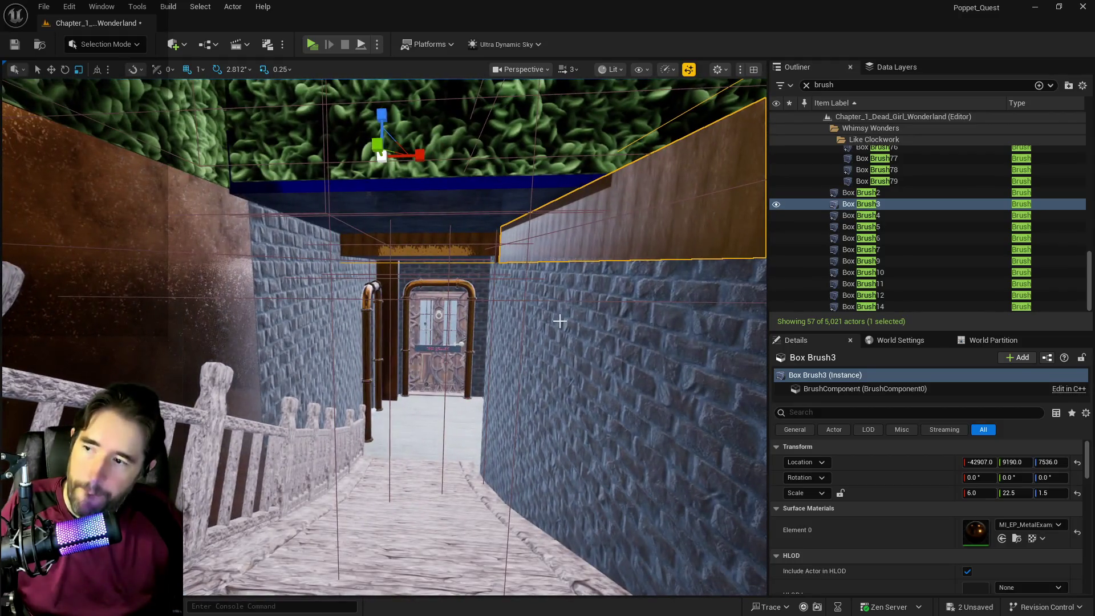
pyautogui.click(660, 399)
# - Reselect Box Brush3 and apply a surface texture Scale U of 10
pyautogui.scroll(-2, 1019, 487)
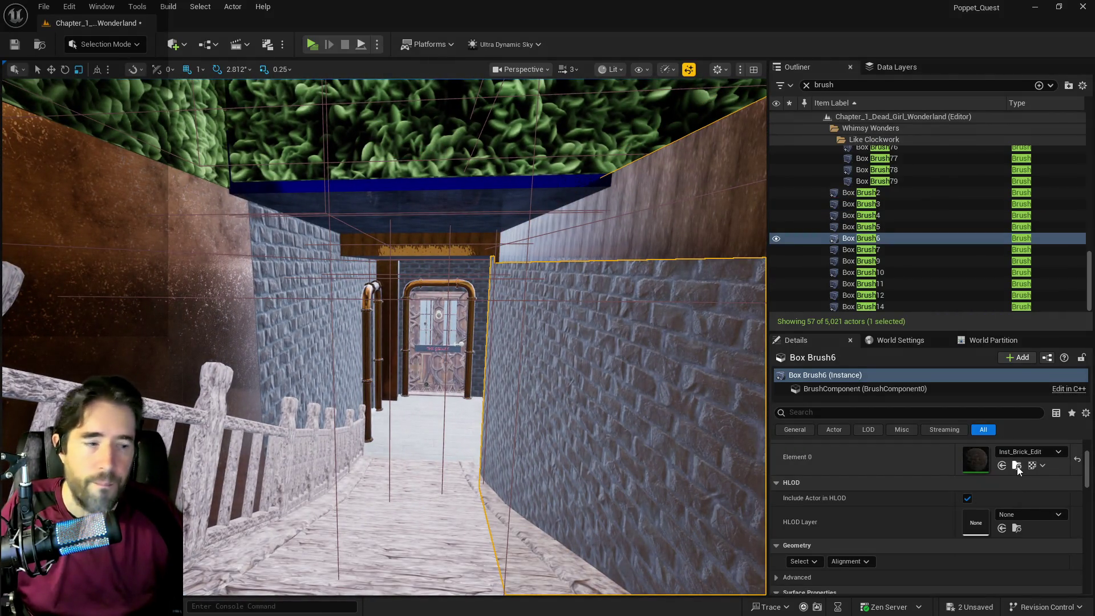
pyautogui.click(600, 220)
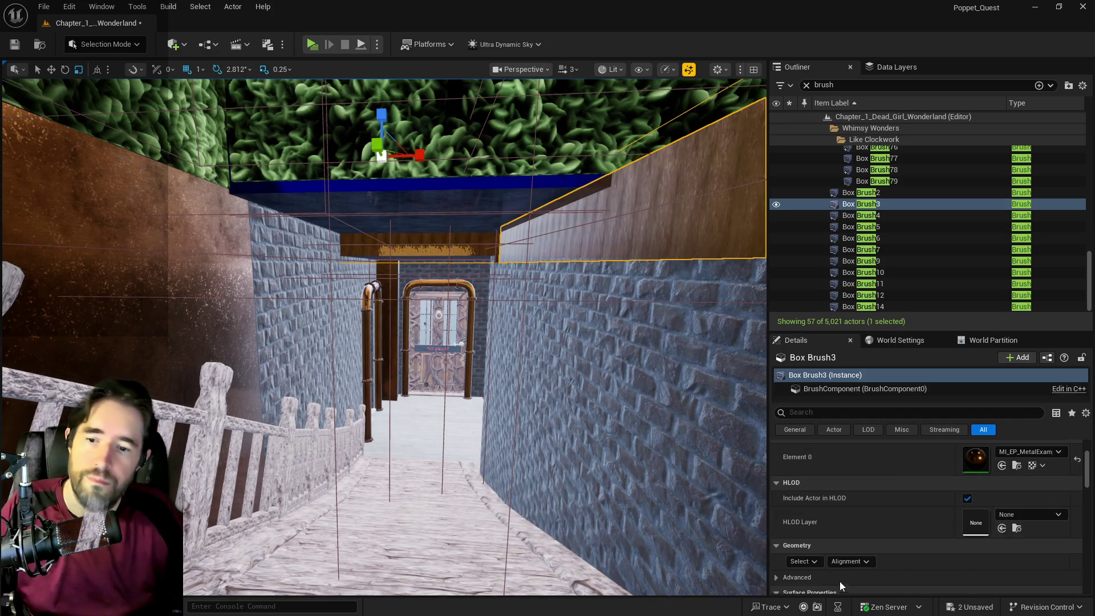
pyautogui.click(809, 561)
pyautogui.click(661, 421)
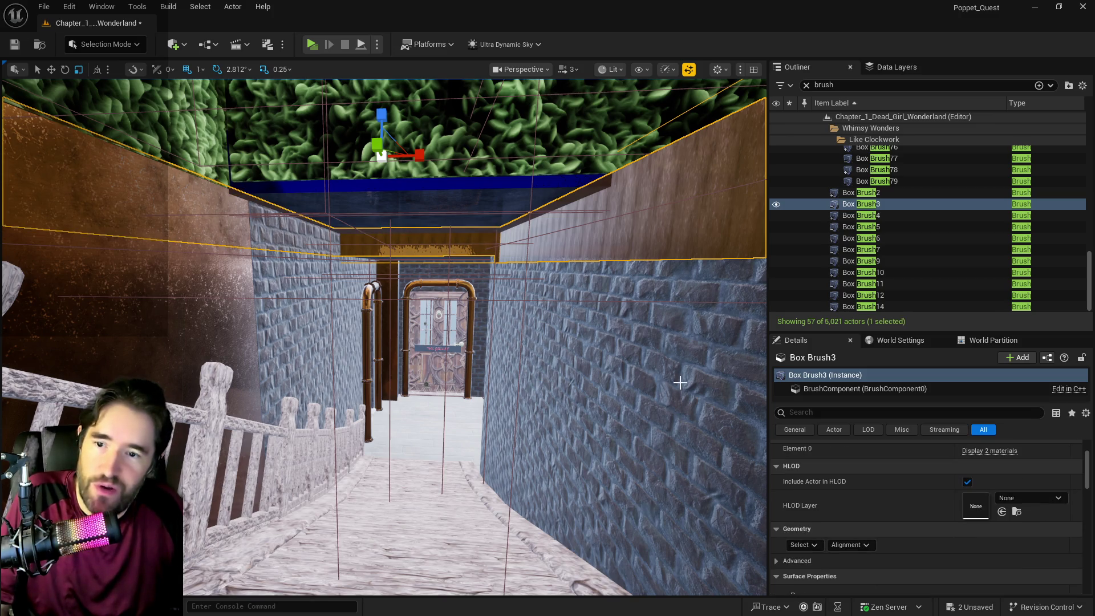
pyautogui.scroll(-5, 857, 536)
pyautogui.scroll(-1, 857, 539)
pyautogui.click(854, 539)
pyautogui.click(837, 540)
pyautogui.write('10')
pyautogui.press('Return')
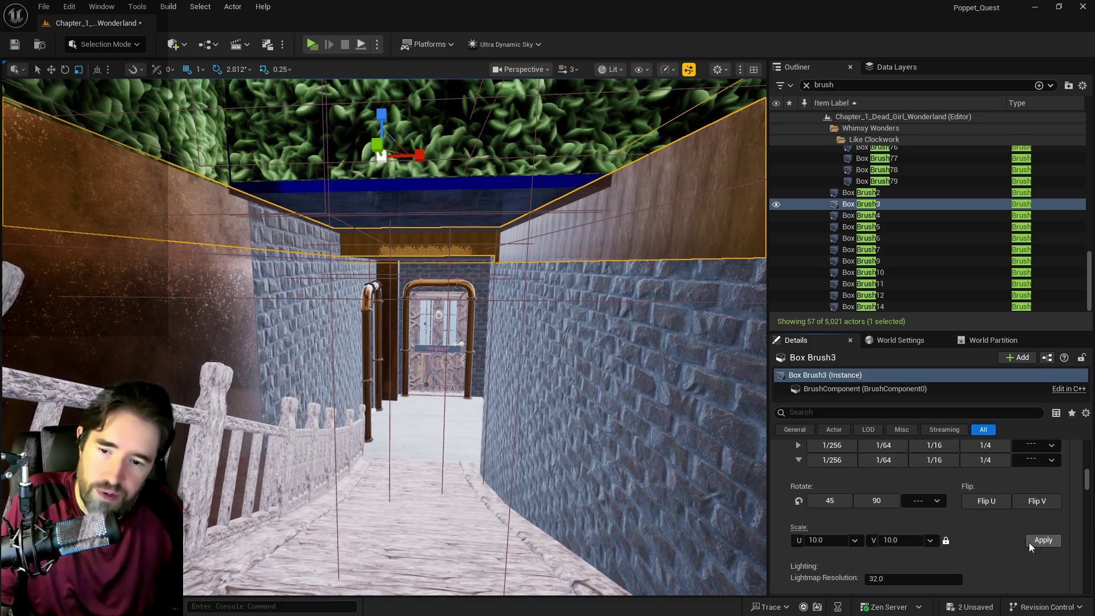
pyautogui.click(1030, 543)
# - Assign Inst_Brick_Edit as Box Brush3's surface material
pyautogui.scroll(5, 974, 512)
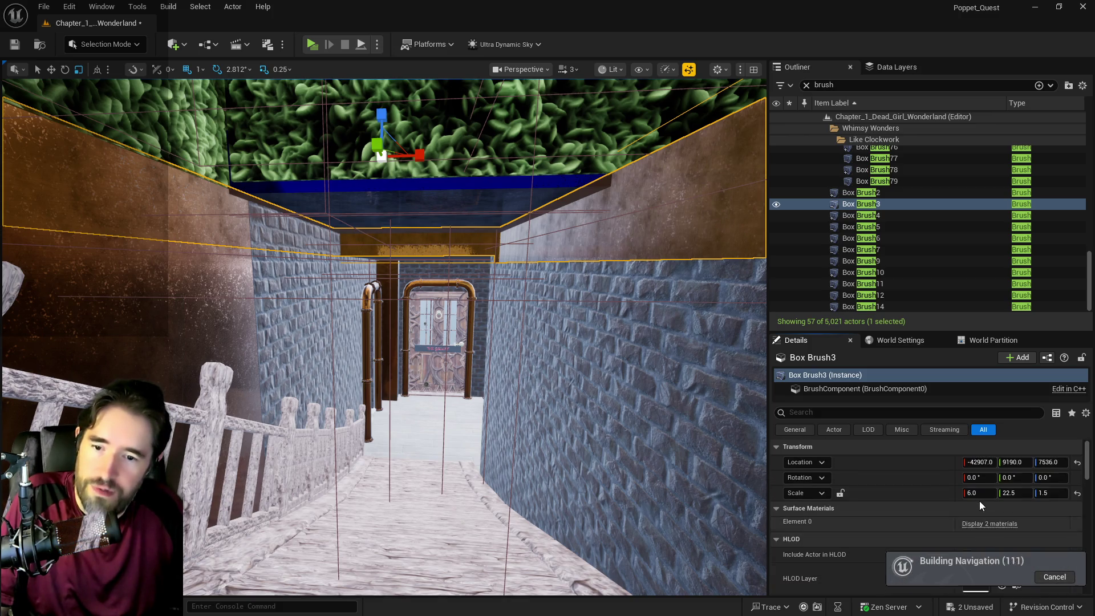
pyautogui.scroll(-2, 990, 548)
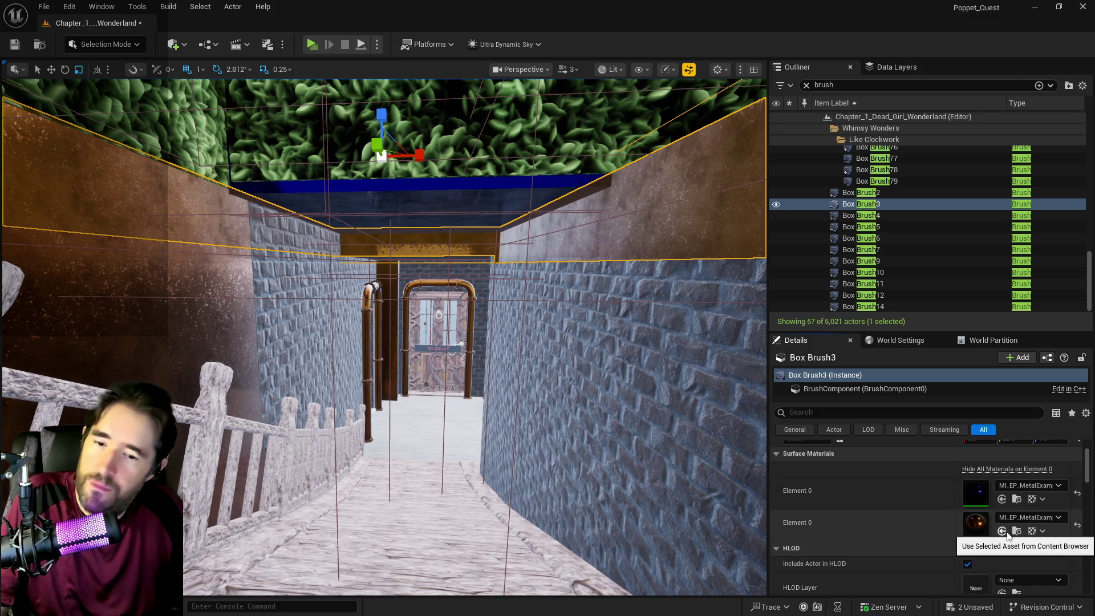
pyautogui.click(997, 533)
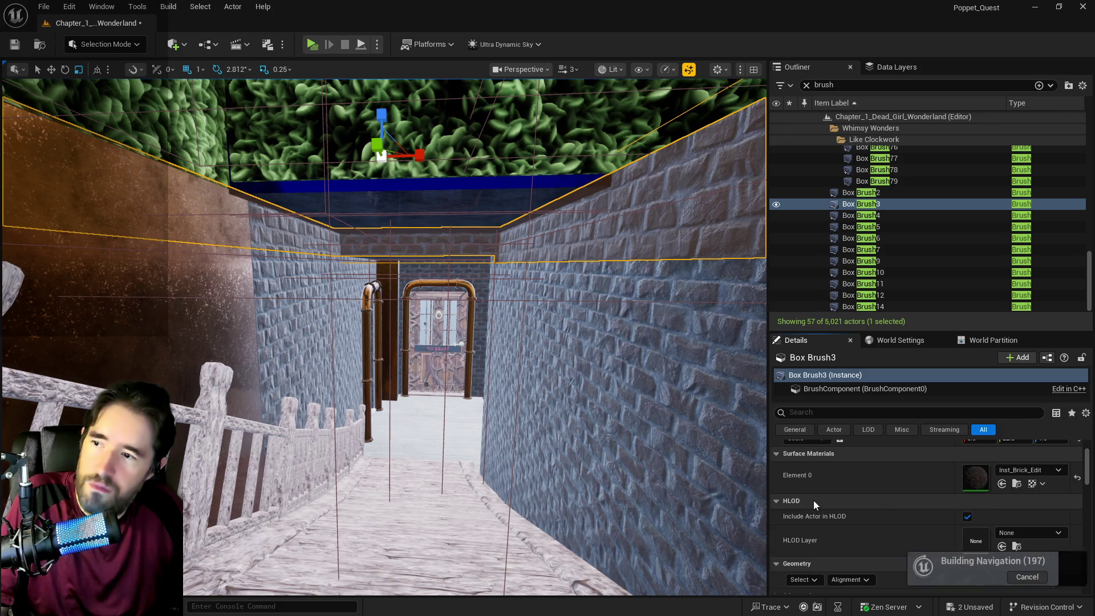
pyautogui.moveTo(570, 399)
pyautogui.mouseDown()
pyautogui.moveTo(457, 434)
pyautogui.moveTo(382, 405)
pyautogui.mouseUp()
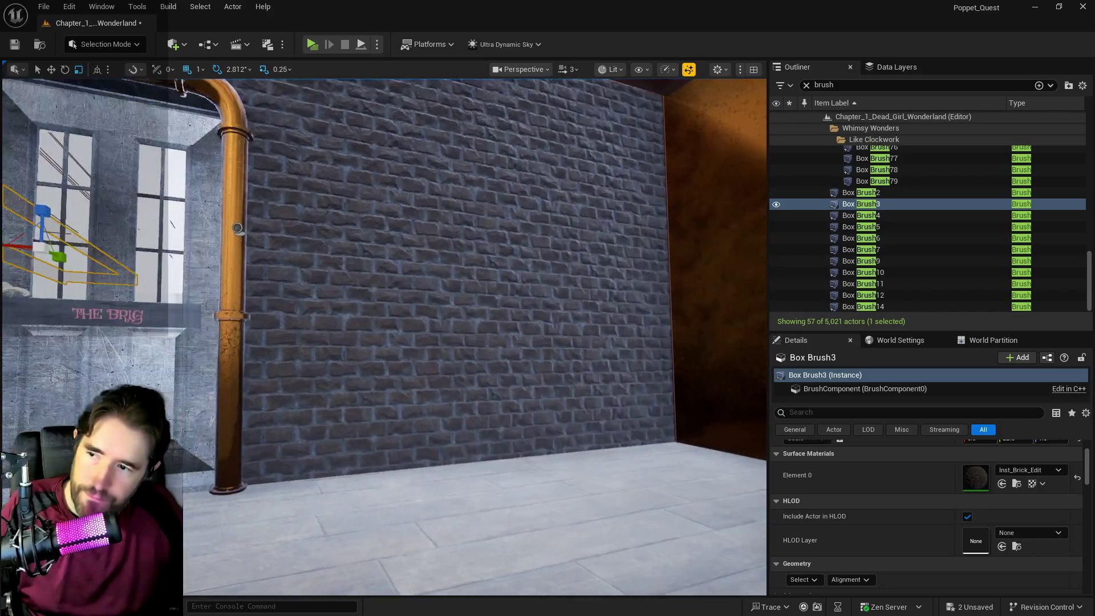
pyautogui.click(514, 433)
pyautogui.scroll(-3, 908, 522)
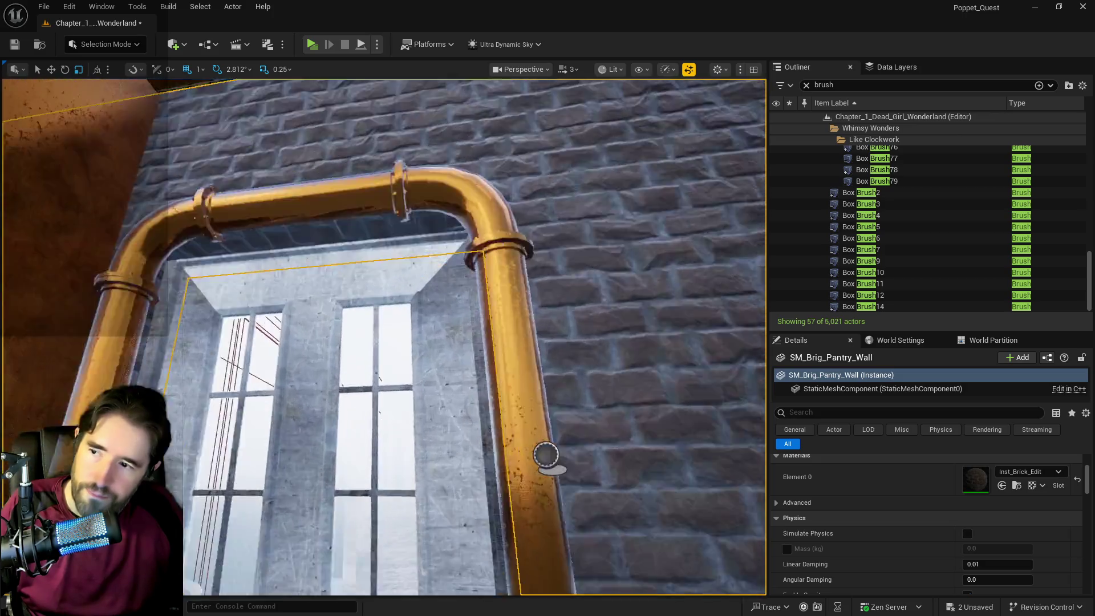
pyautogui.moveTo(546, 454); pyautogui.dragTo(433, 445)
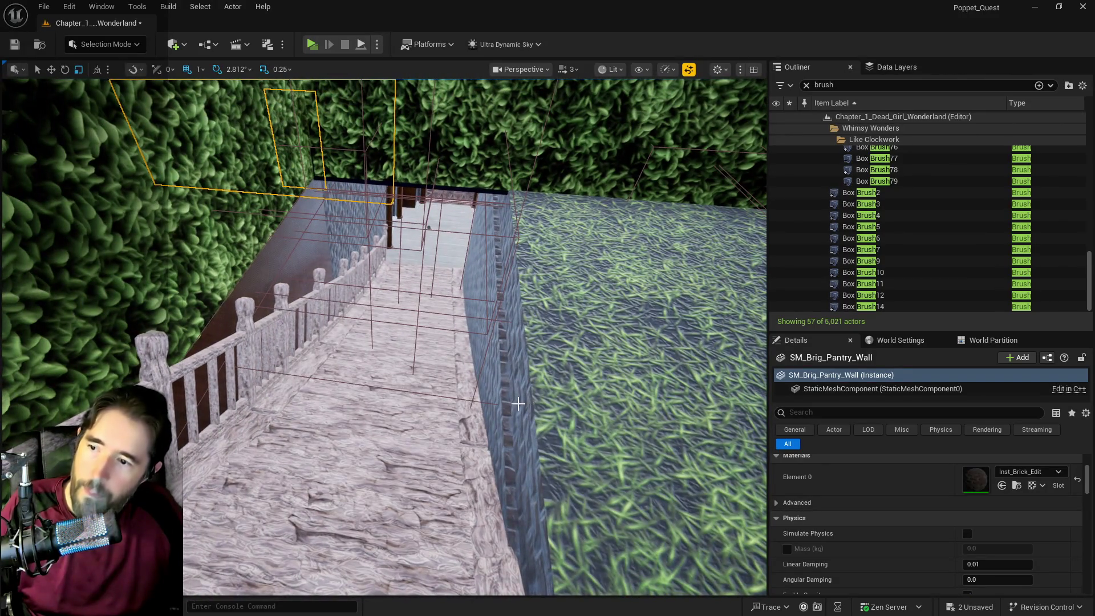
pyautogui.click(518, 404)
pyautogui.press('f')
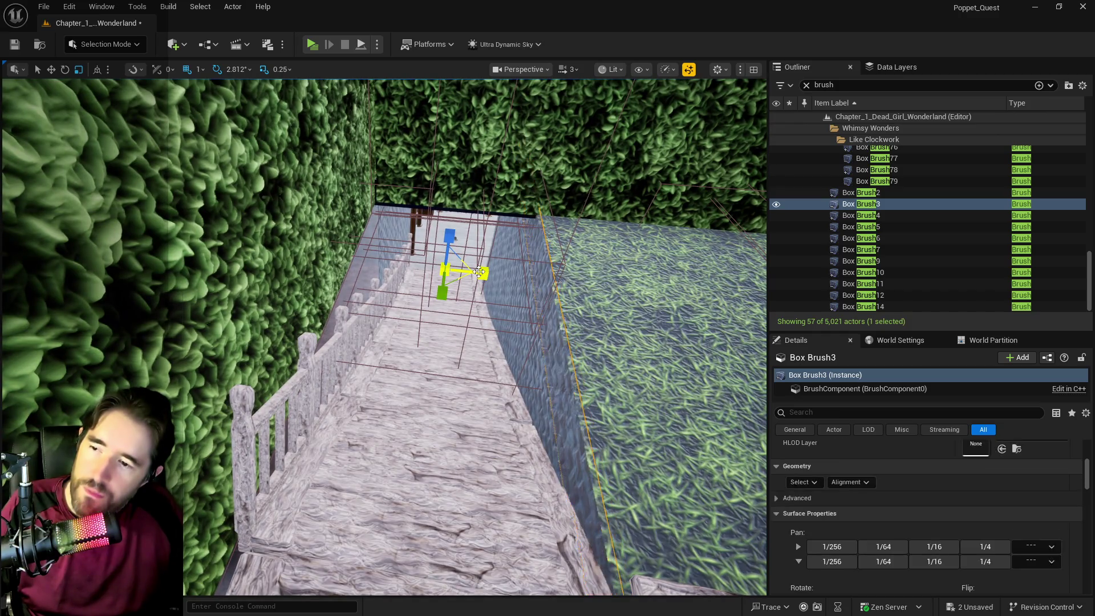
pyautogui.moveTo(479, 273); pyautogui.dragTo(422, 308)
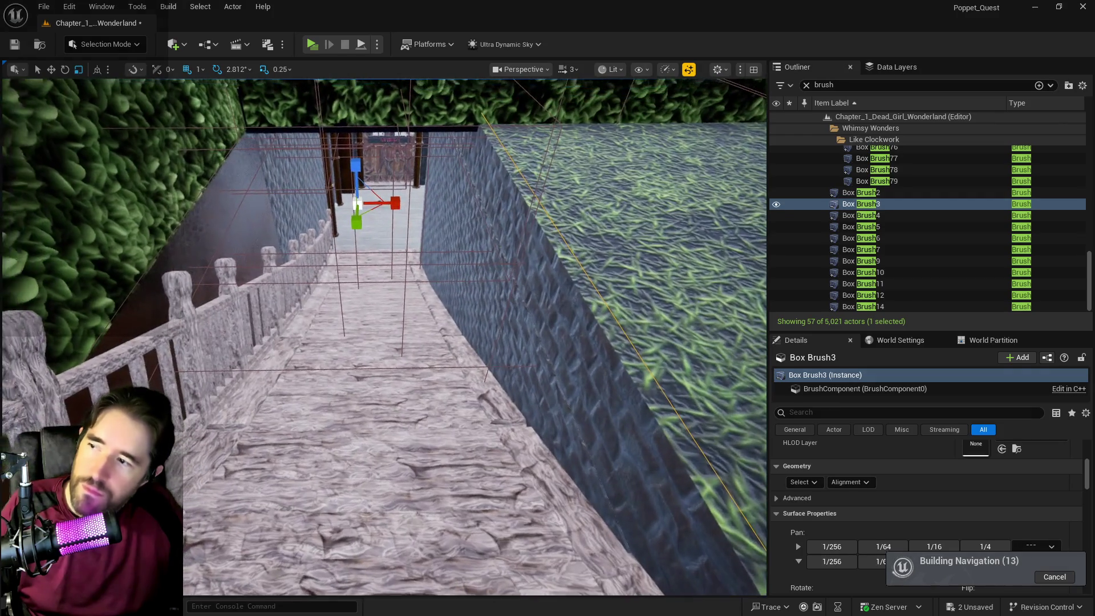
pyautogui.press('w')
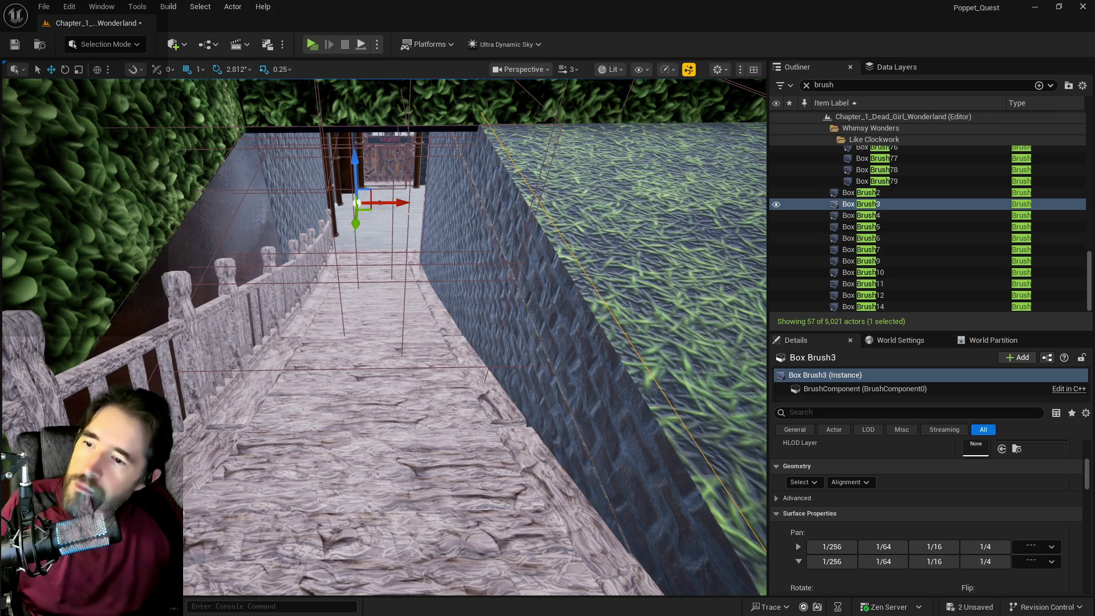
pyautogui.moveTo(397, 207)
pyautogui.mouseDown()
pyautogui.moveTo(388, 216)
pyautogui.moveTo(399, 191)
pyautogui.mouseUp()
pyautogui.press('f')
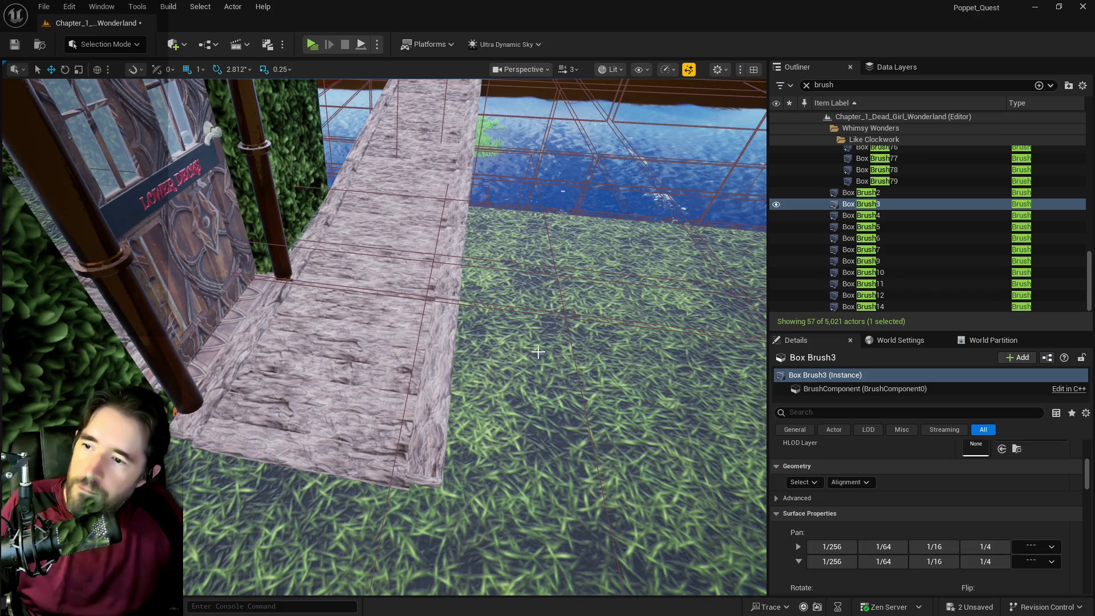
pyautogui.click(538, 352)
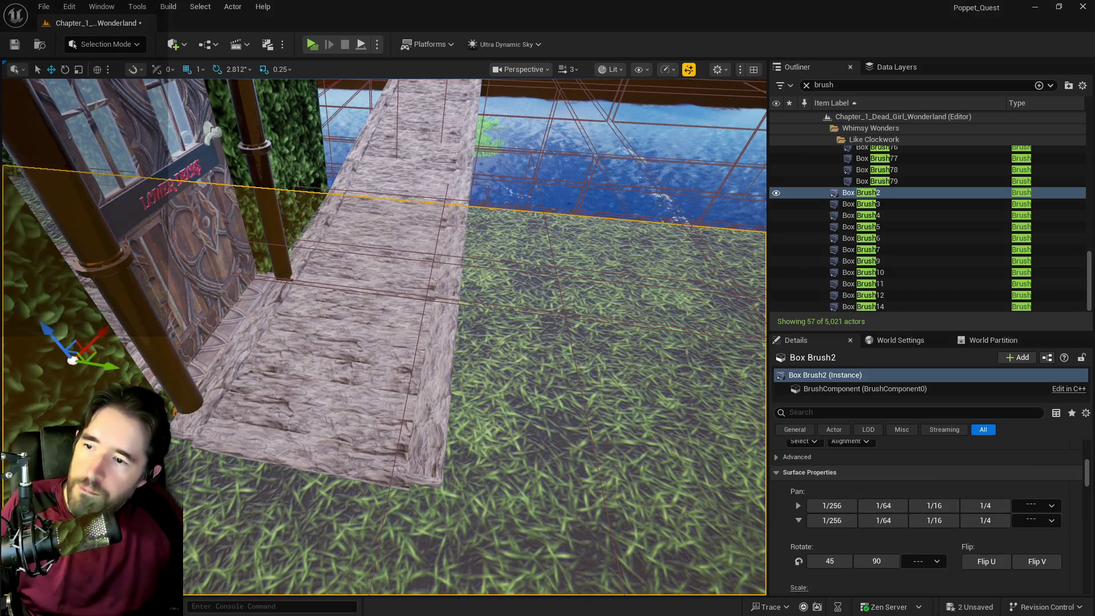
pyautogui.press('f')
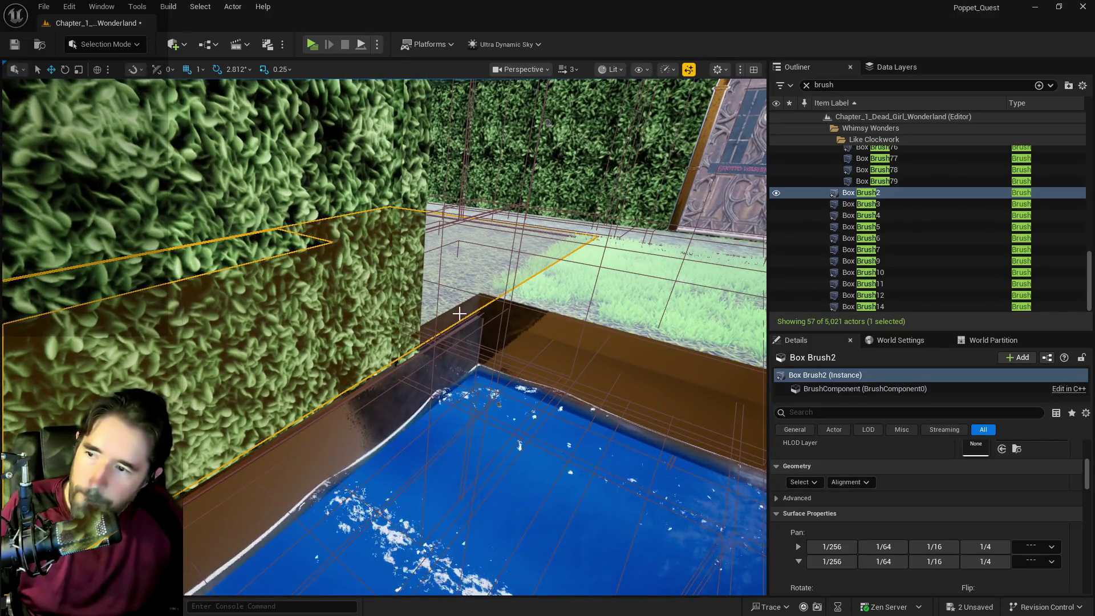
pyautogui.click(458, 312)
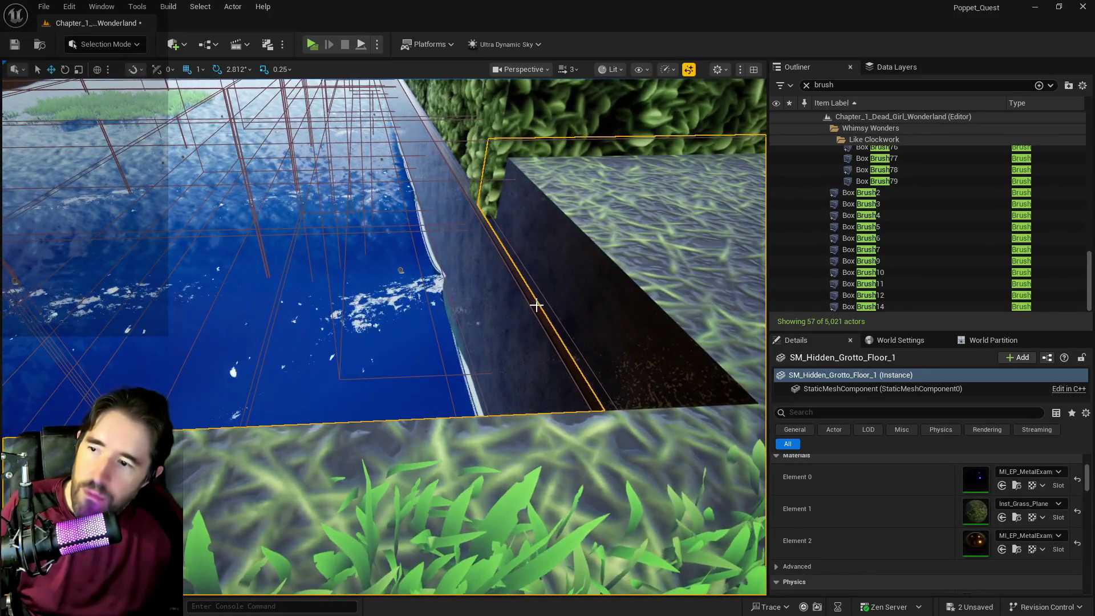
pyautogui.click(537, 305)
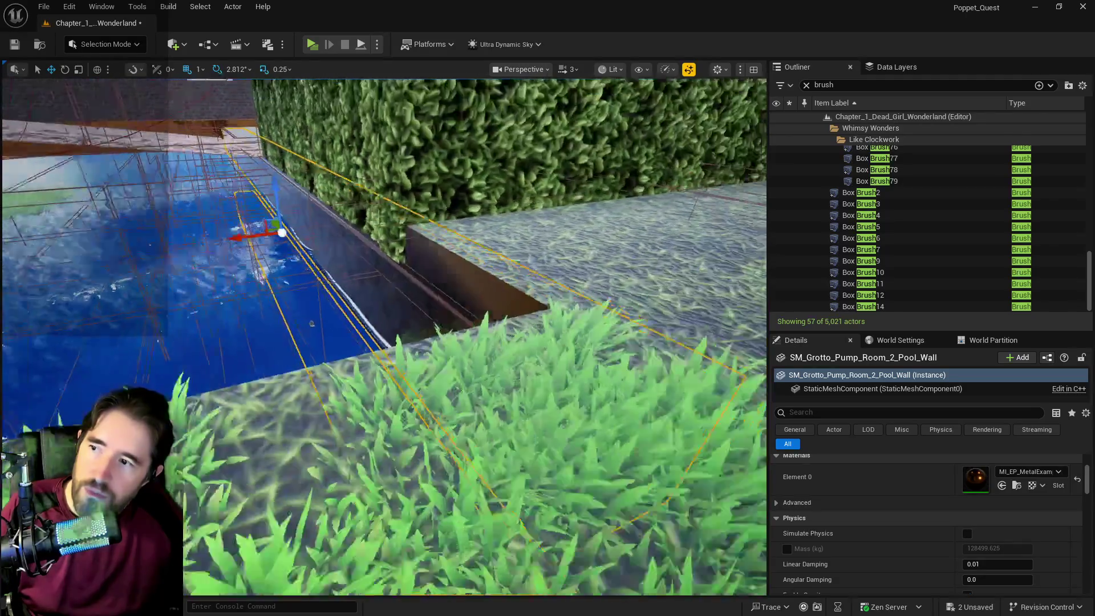
# - Orbit around SM_Grotto_Pump_Room_2_Pool_Wall to inspect where it meets the pool and hedge
pyautogui.moveTo(537, 305); pyautogui.dragTo(399, 305)
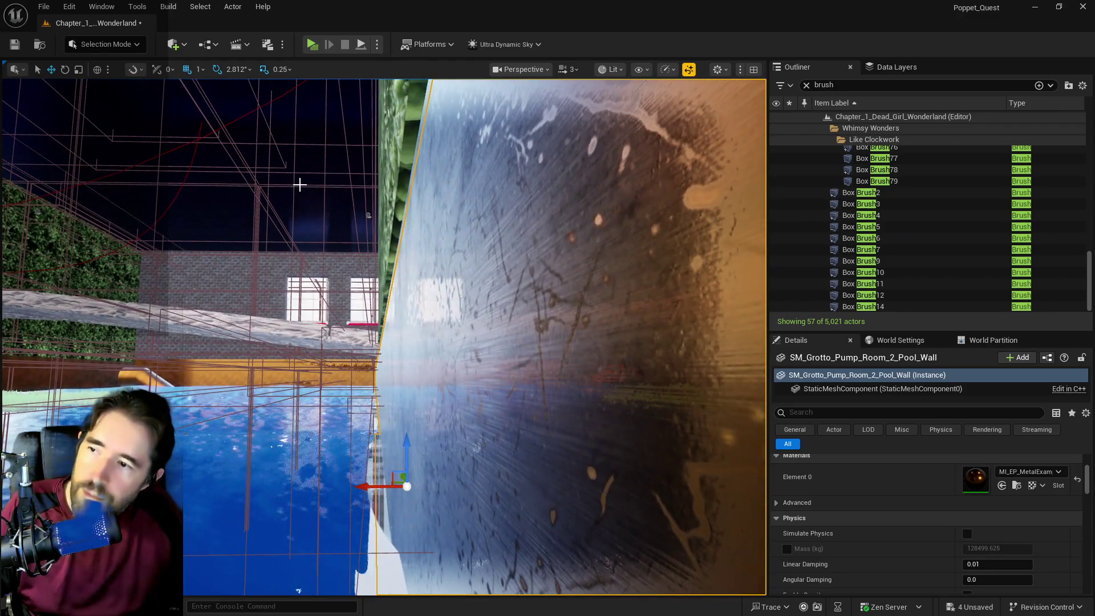
pyautogui.moveTo(299, 184); pyautogui.dragTo(388, 263)
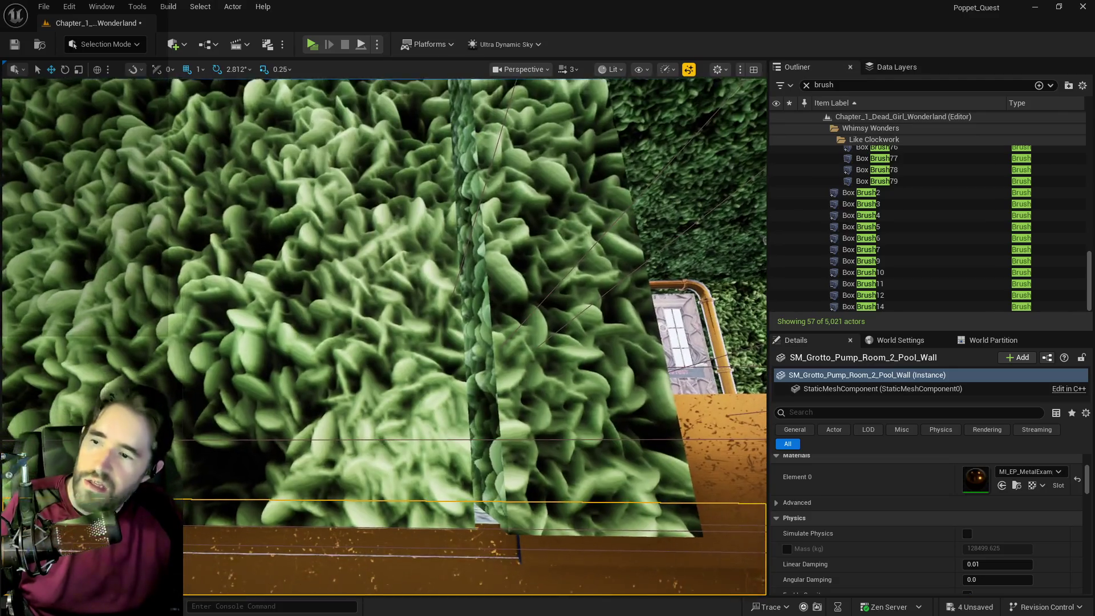
pyautogui.moveTo(388, 263)
pyautogui.mouseDown()
pyautogui.moveTo(388, 317)
pyautogui.moveTo(411, 363)
pyautogui.moveTo(391, 394)
pyautogui.mouseUp()
pyautogui.moveTo(573, 480); pyautogui.dragTo(348, 331)
pyautogui.click(835, 84)
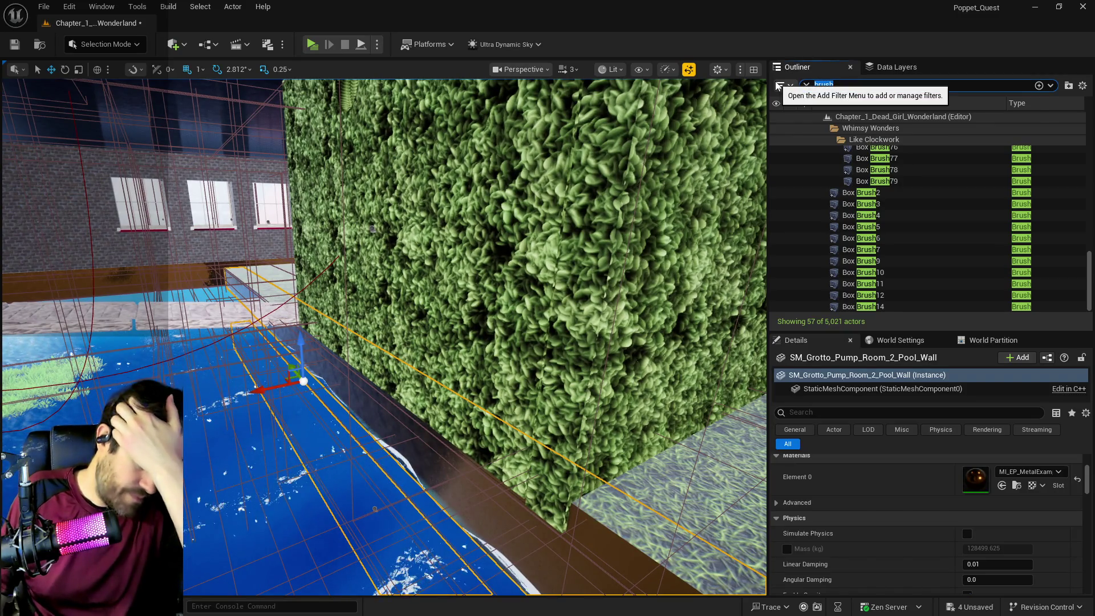
# - Search data layers for 'hidde', enable DL_Hidden_Grotto, and select SM_Hidden_Grotto_Wall_2
pyautogui.click(893, 67)
pyautogui.click(870, 85)
pyautogui.write('hidde')
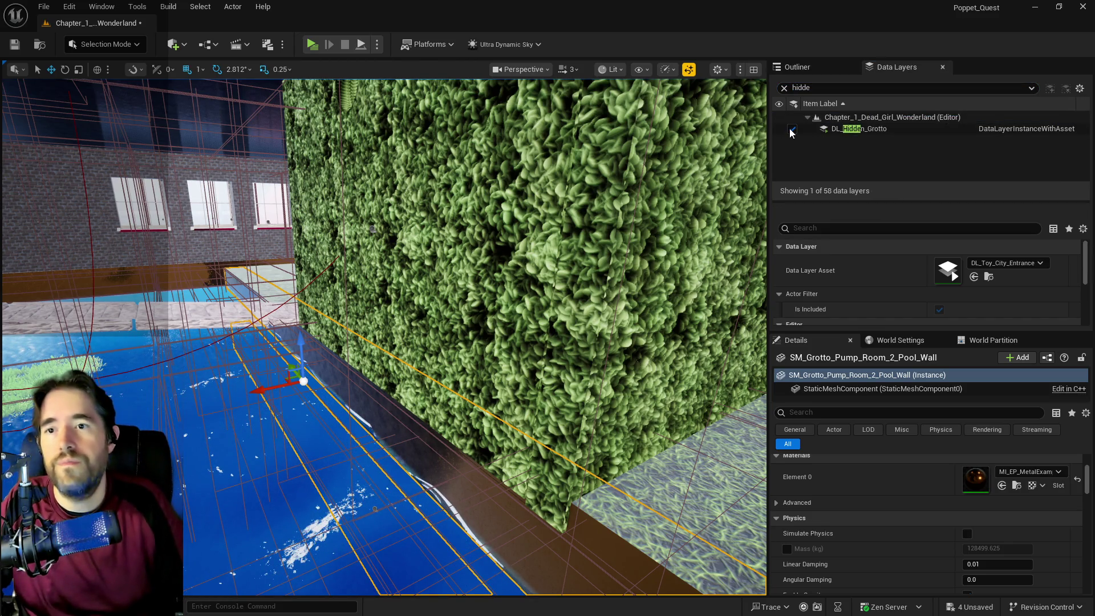
pyautogui.click(792, 130)
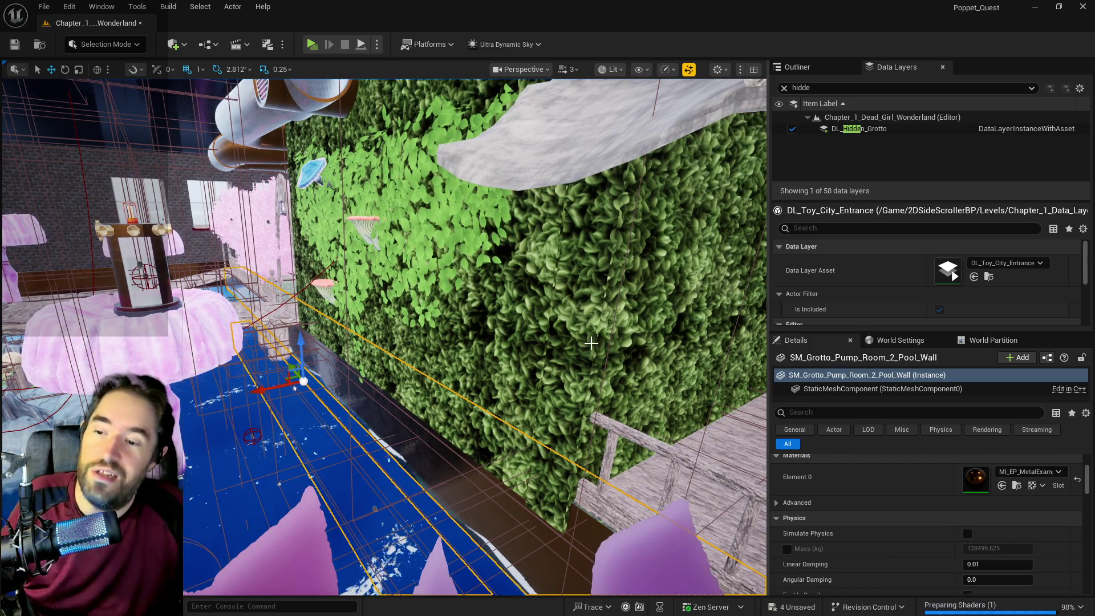
pyautogui.click(622, 354)
pyautogui.moveTo(622, 354); pyautogui.dragTo(545, 368)
pyautogui.click(783, 68)
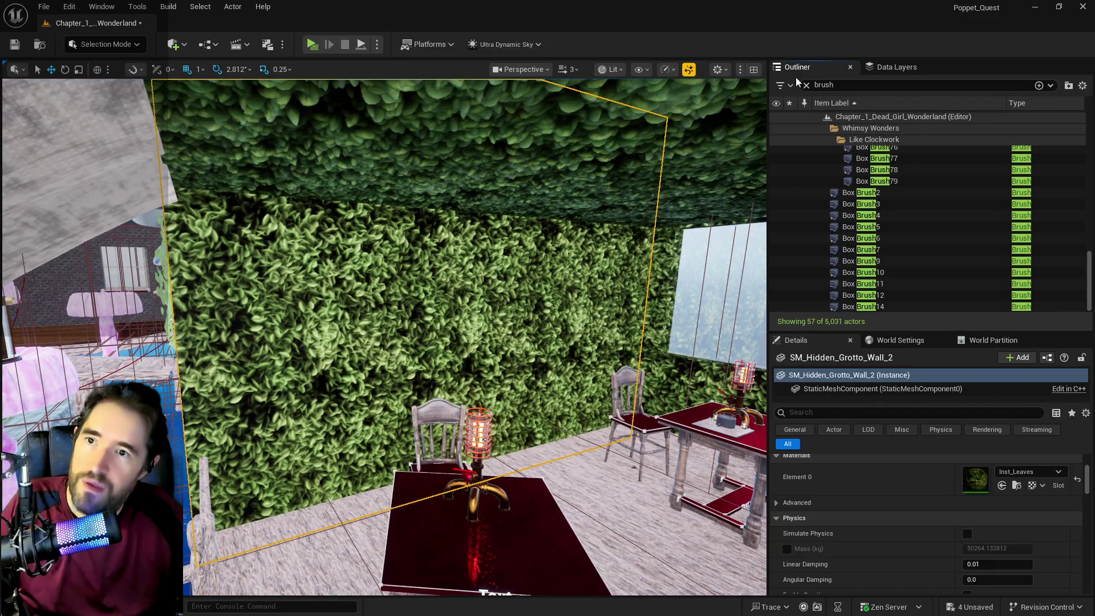
# - Clear the Outliner filter and uncheck Lock Actor Movement on SM_Hidden_Grotto_Wall_2
pyautogui.click(809, 86)
pyautogui.moveTo(477, 358)
pyautogui.mouseDown()
pyautogui.moveTo(459, 440)
pyautogui.moveTo(434, 439)
pyautogui.mouseUp()
pyautogui.rightClick(863, 223)
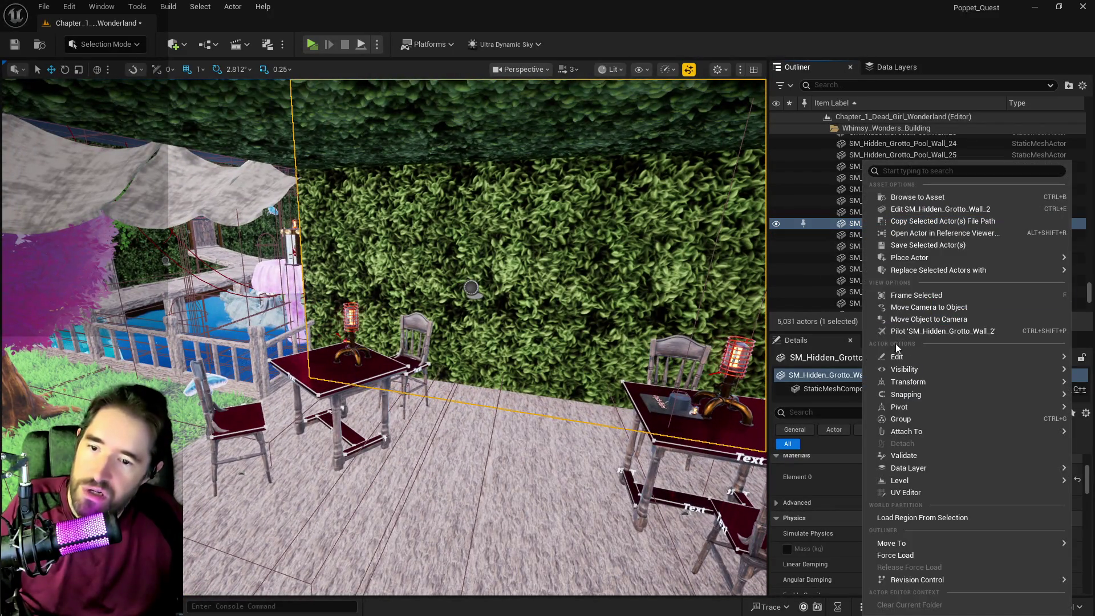
pyautogui.moveTo(898, 356)
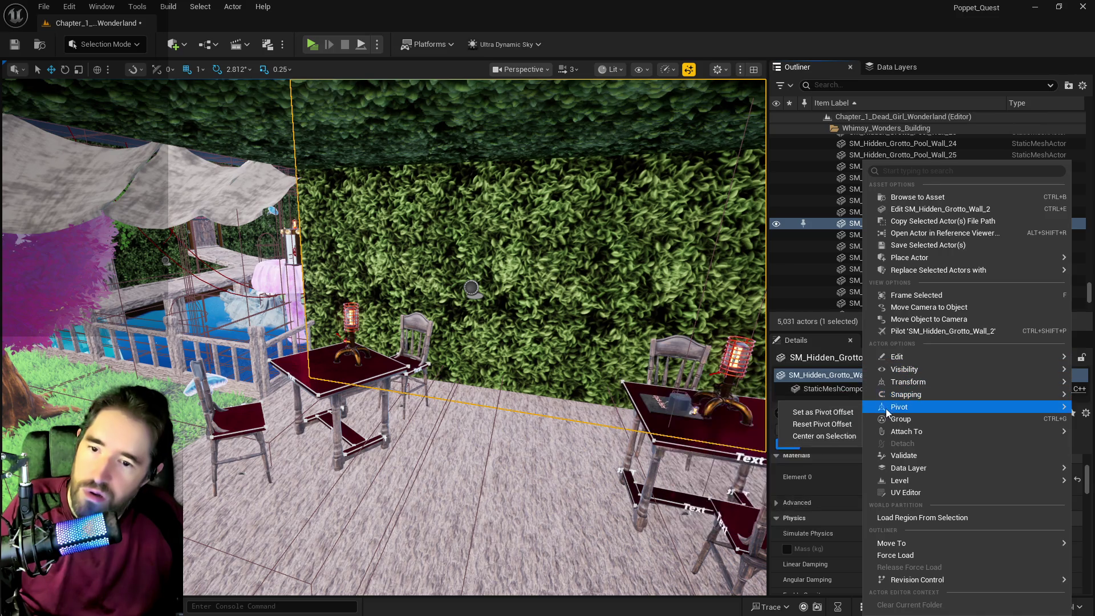
pyautogui.moveTo(894, 384)
pyautogui.click(771, 442)
# - Nudge SM_Hidden_Grotto_Wall_2 slightly sideways to close its gap
pyautogui.rightClick(468, 235)
pyautogui.press('a')
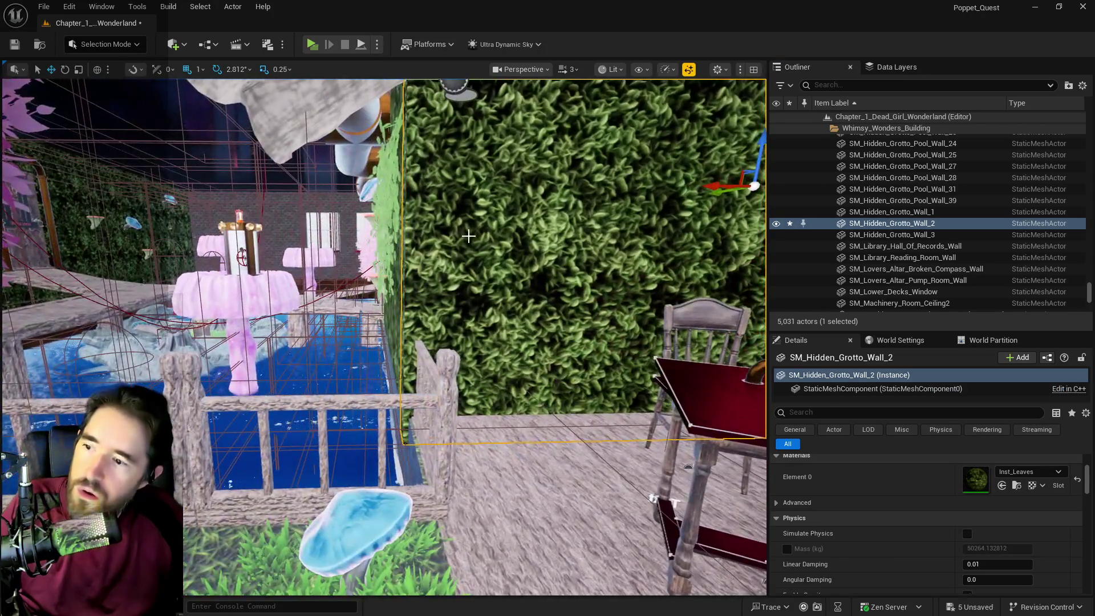
pyautogui.moveTo(469, 236); pyautogui.dragTo(478, 229)
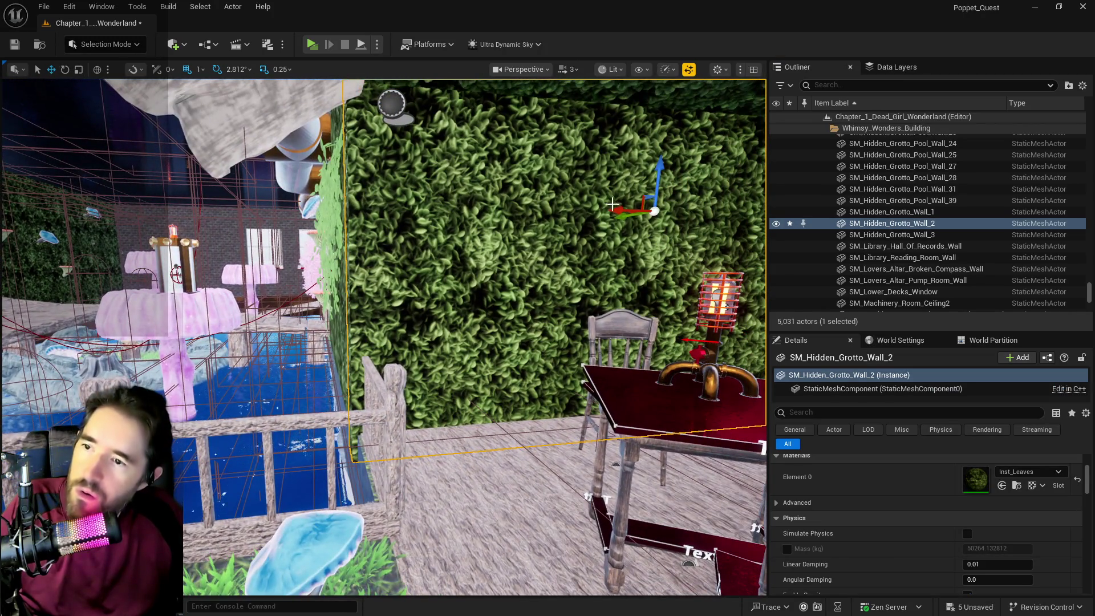
pyautogui.moveTo(620, 212)
pyautogui.mouseDown()
pyautogui.moveTo(548, 228)
pyautogui.moveTo(553, 245)
pyautogui.moveTo(537, 234)
pyautogui.moveTo(545, 211)
pyautogui.moveTo(536, 226)
pyautogui.mouseUp()
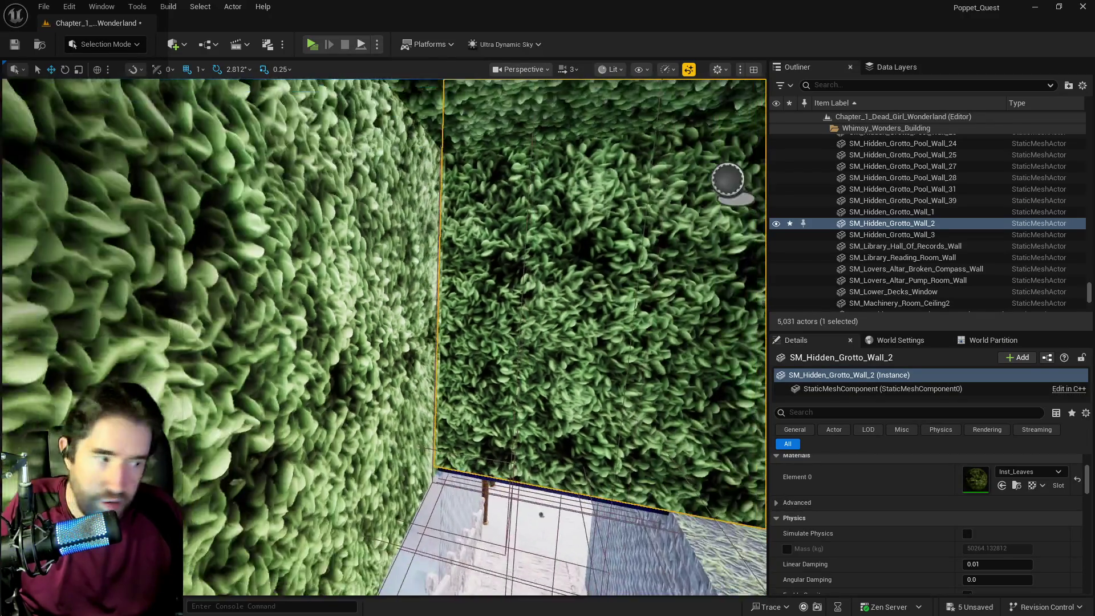
pyautogui.moveTo(536, 225); pyautogui.dragTo(539, 226)
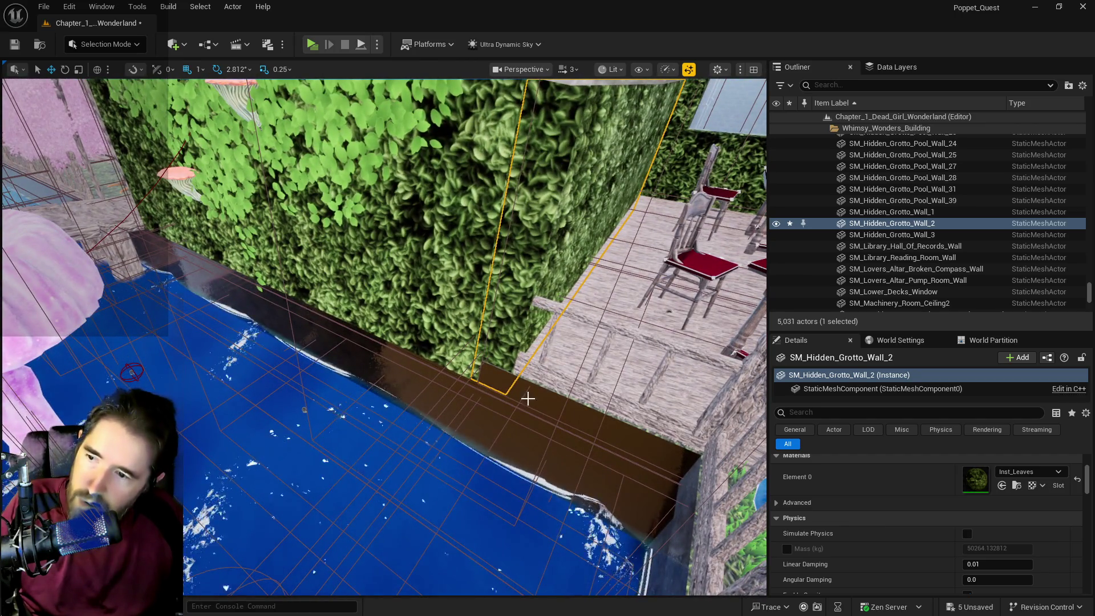
# - Select SM_Hidden_Grotto_Wall_1 and uncheck its Lock Actor Movement
pyautogui.click(528, 398)
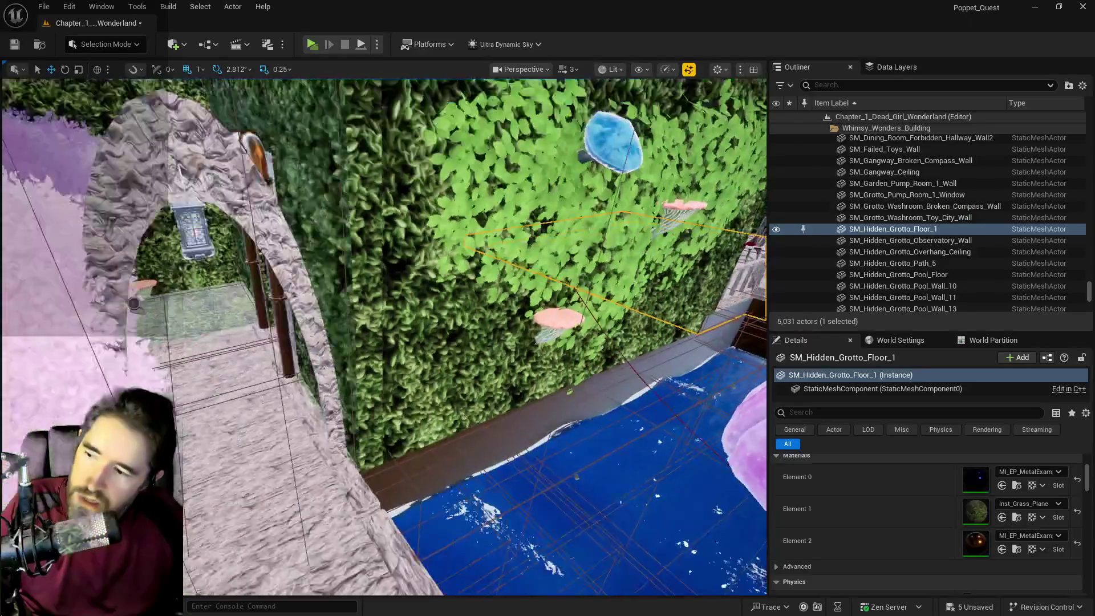
pyautogui.moveTo(528, 399)
pyautogui.mouseDown()
pyautogui.moveTo(503, 393)
pyautogui.moveTo(531, 388)
pyautogui.moveTo(527, 398)
pyautogui.moveTo(491, 399)
pyautogui.mouseUp()
pyautogui.click(514, 393)
pyautogui.moveTo(555, 349)
pyautogui.mouseDown()
pyautogui.moveTo(471, 348)
pyautogui.moveTo(450, 370)
pyautogui.moveTo(485, 343)
pyautogui.mouseUp()
pyautogui.rightClick(847, 263)
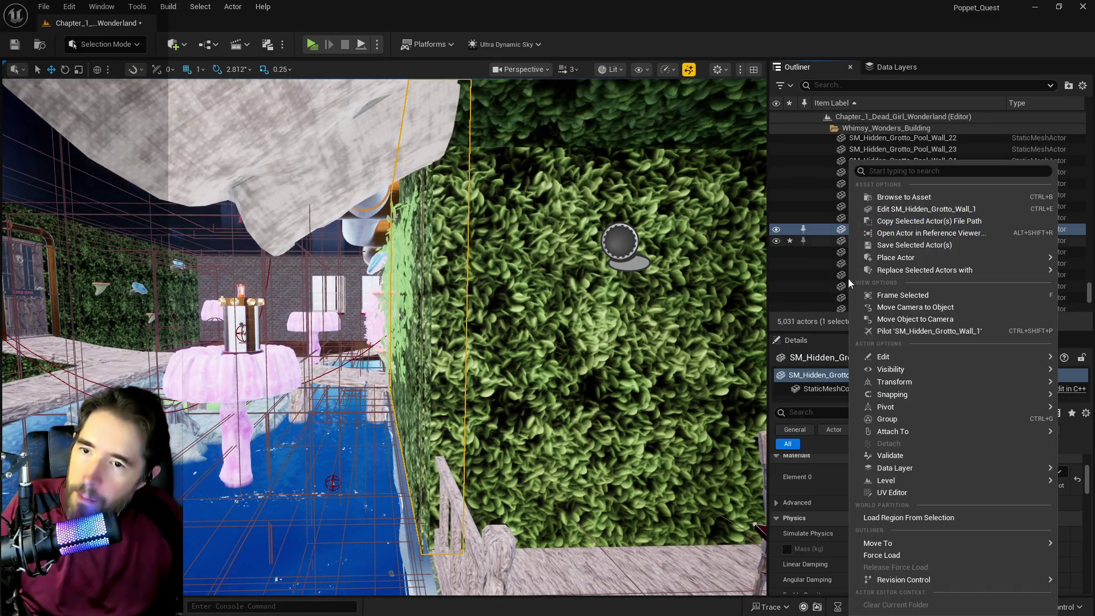
pyautogui.moveTo(867, 382)
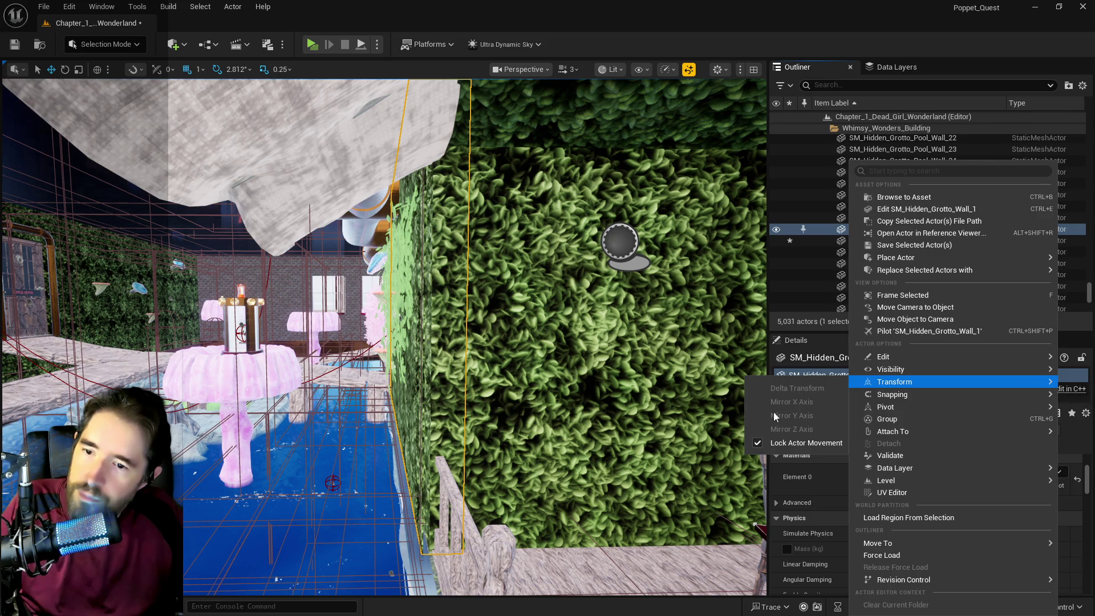
pyautogui.click(757, 444)
pyautogui.click(376, 292)
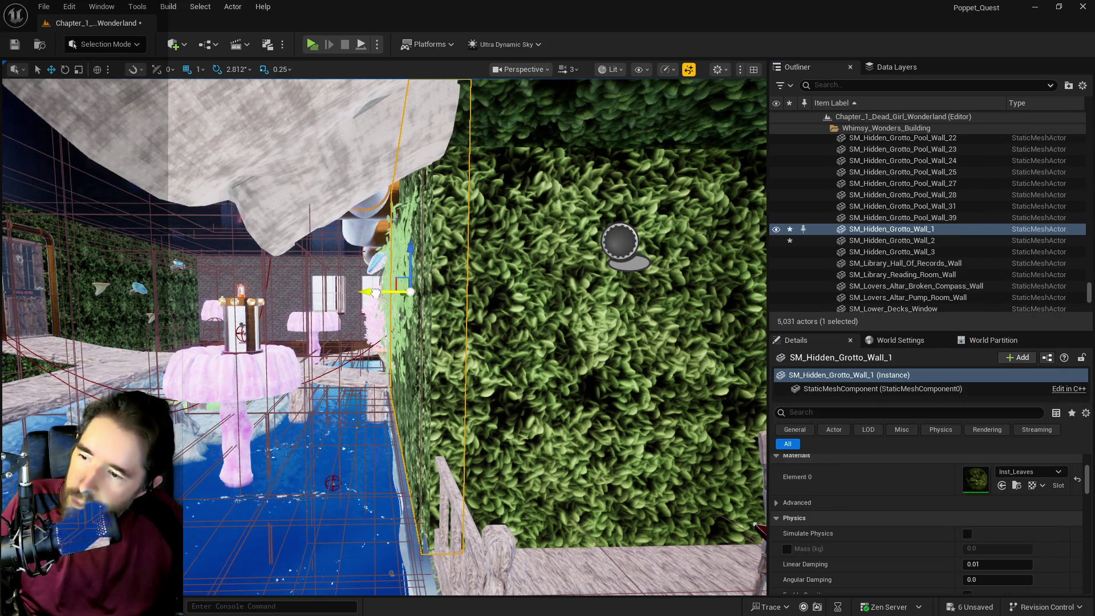
pyautogui.scroll(3, 378, 292)
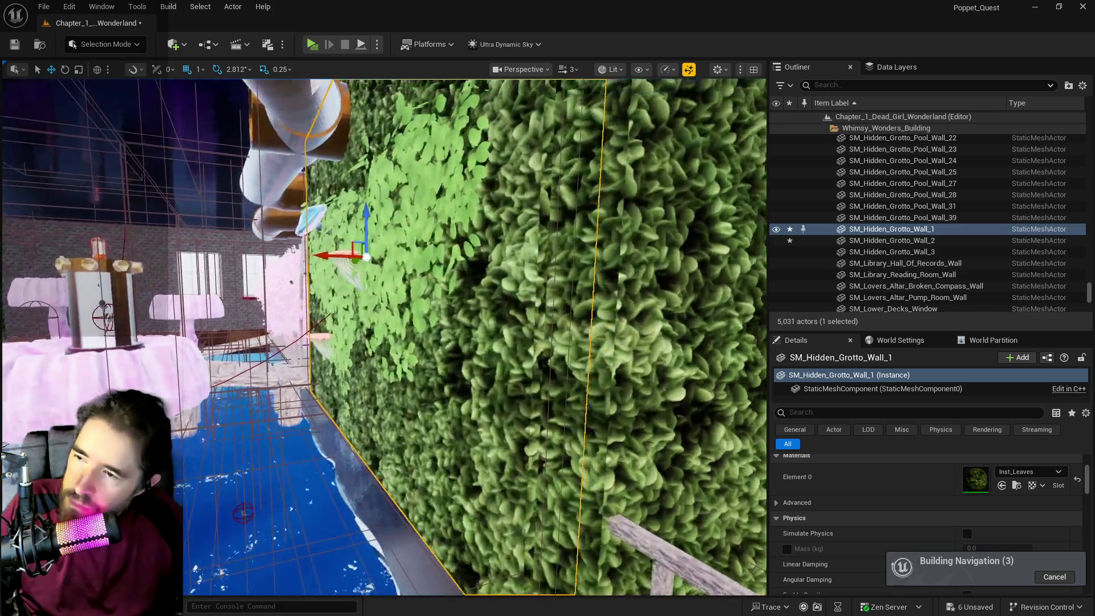
pyautogui.moveTo(378, 292)
pyautogui.mouseDown()
pyautogui.moveTo(409, 280)
pyautogui.moveTo(311, 227)
pyautogui.moveTo(456, 411)
pyautogui.mouseUp()
pyautogui.click(367, 268)
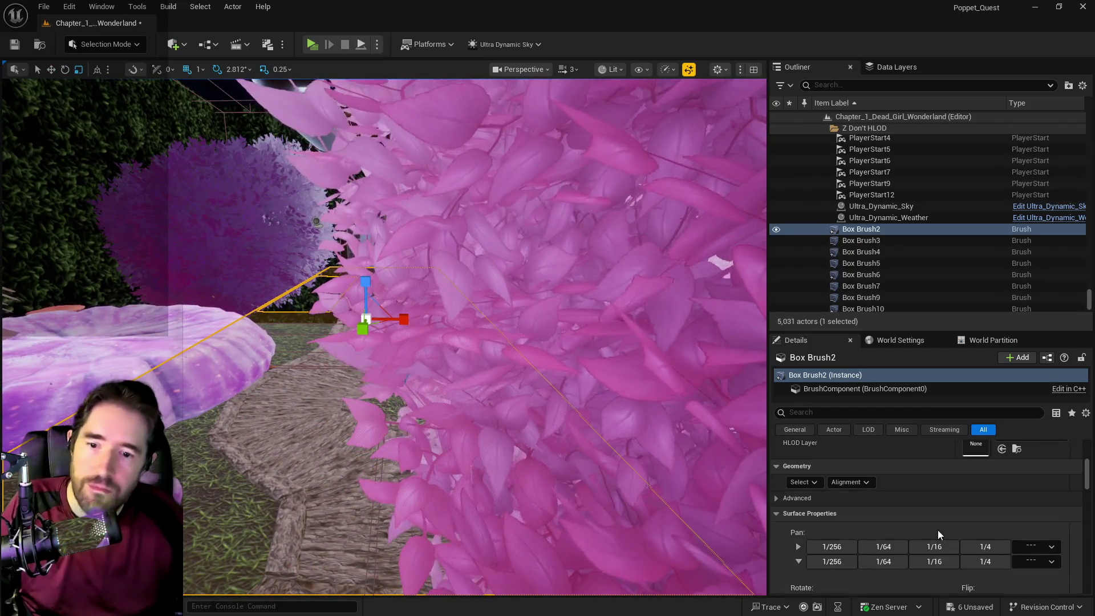
# - Set Box Brush2's Scale X to 18.0
pyautogui.scroll(5, 937, 530)
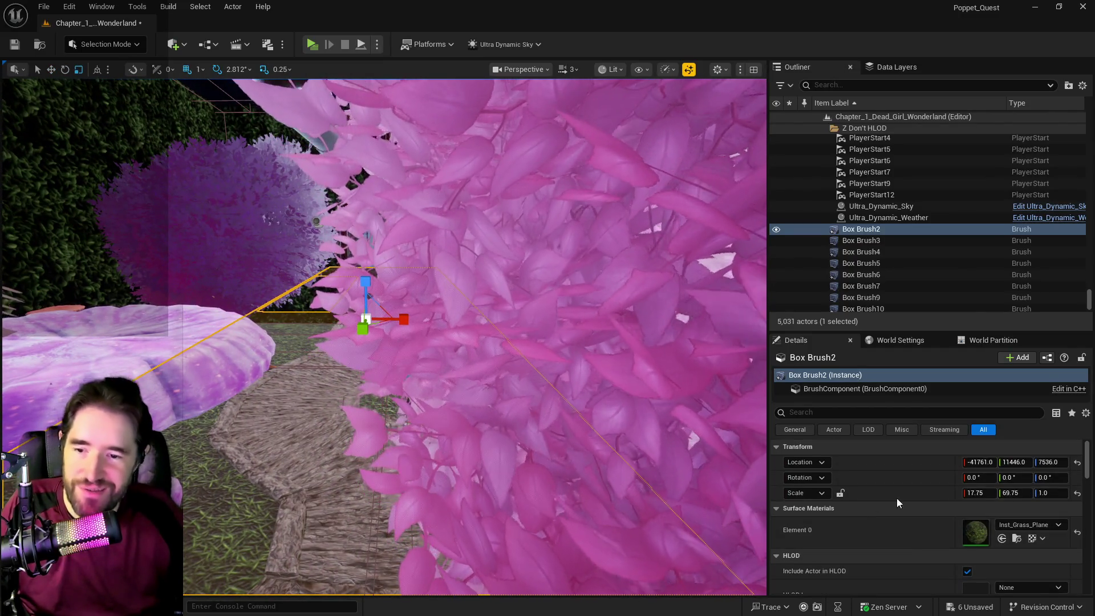
pyautogui.click(978, 494)
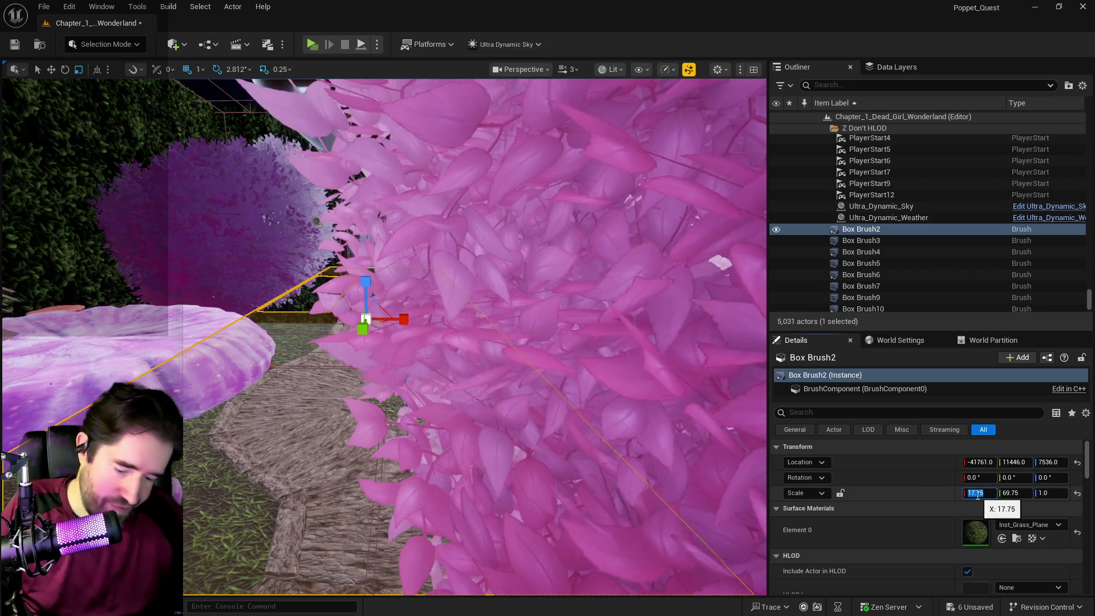
pyautogui.write('18')
pyautogui.press('Return')
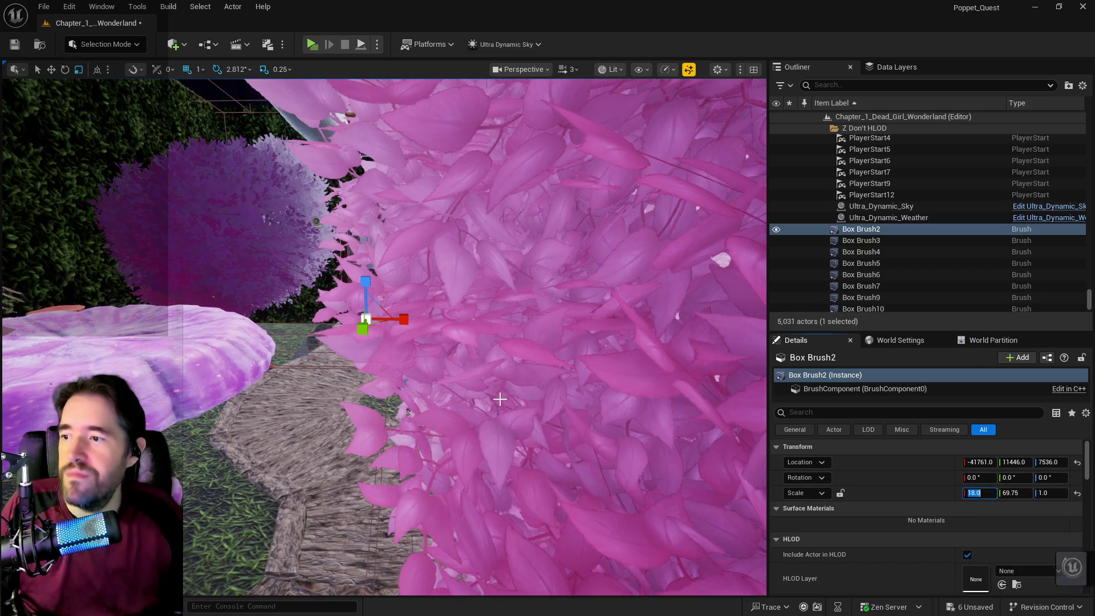
pyautogui.moveTo(303, 518); pyautogui.dragTo(313, 485)
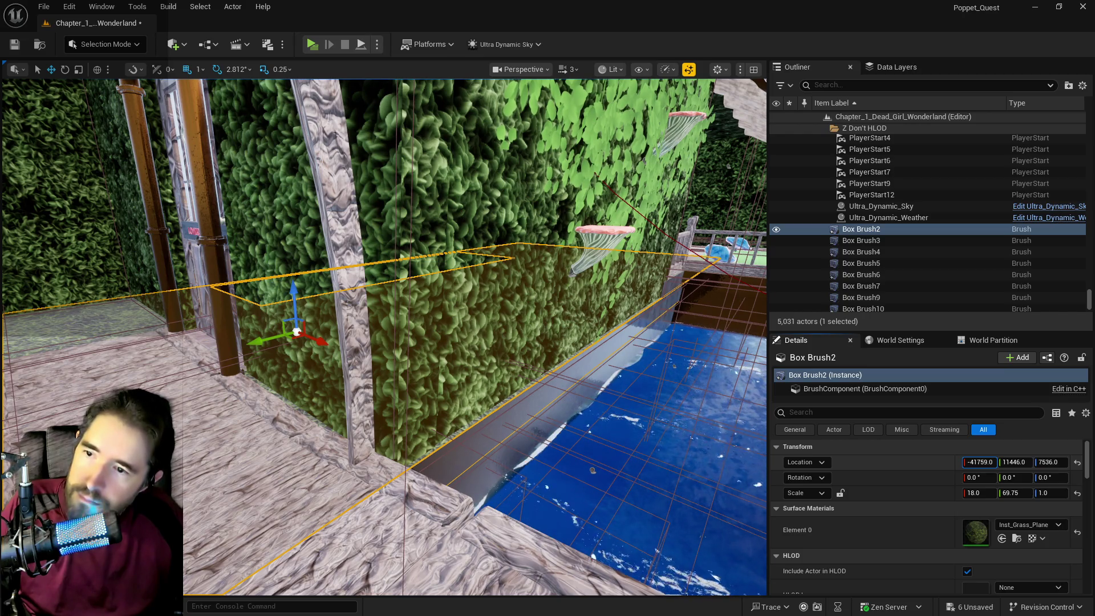
pyautogui.moveTo(631, 464)
pyautogui.mouseDown()
pyautogui.moveTo(616, 439)
pyautogui.moveTo(633, 465)
pyautogui.mouseUp()
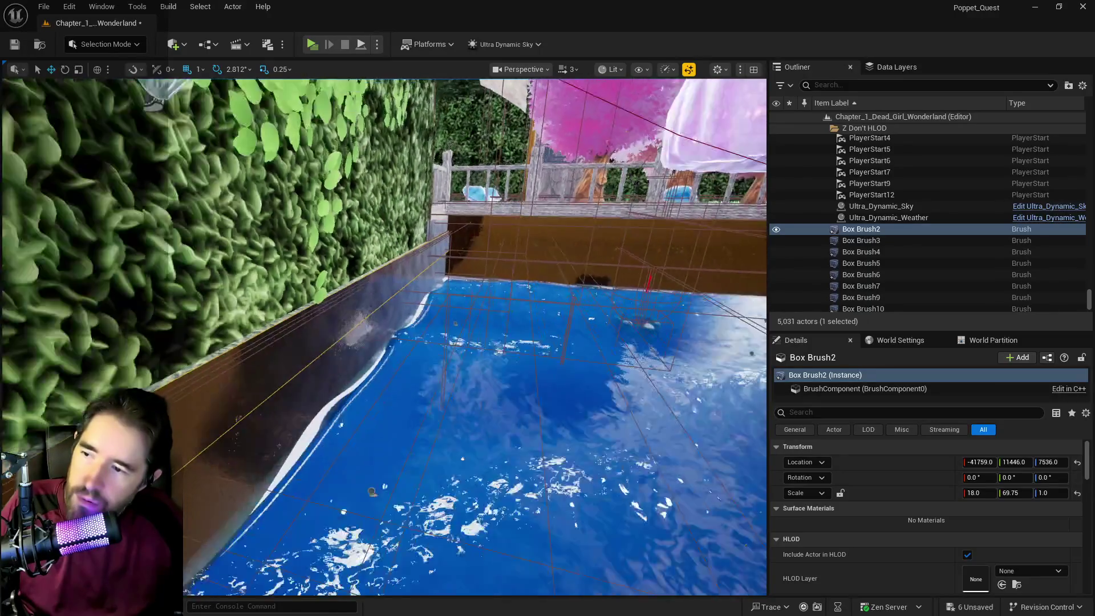
# - Undo Box Brush2's scale back to 17.75 and frame it in the view
pyautogui.scroll(-3, 474, 337)
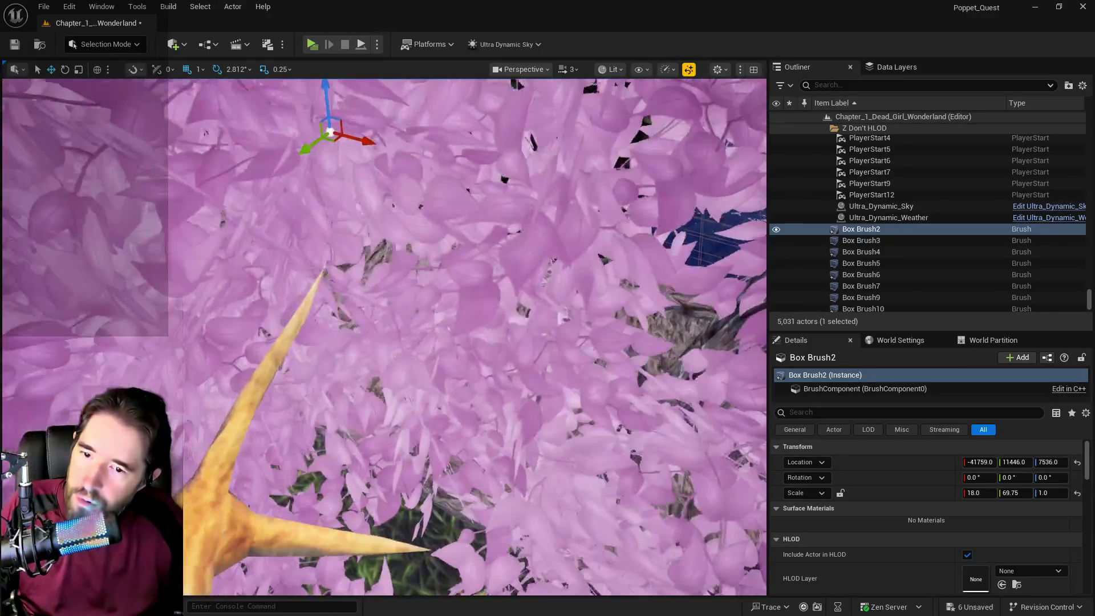
pyautogui.scroll(-3, 383, 337)
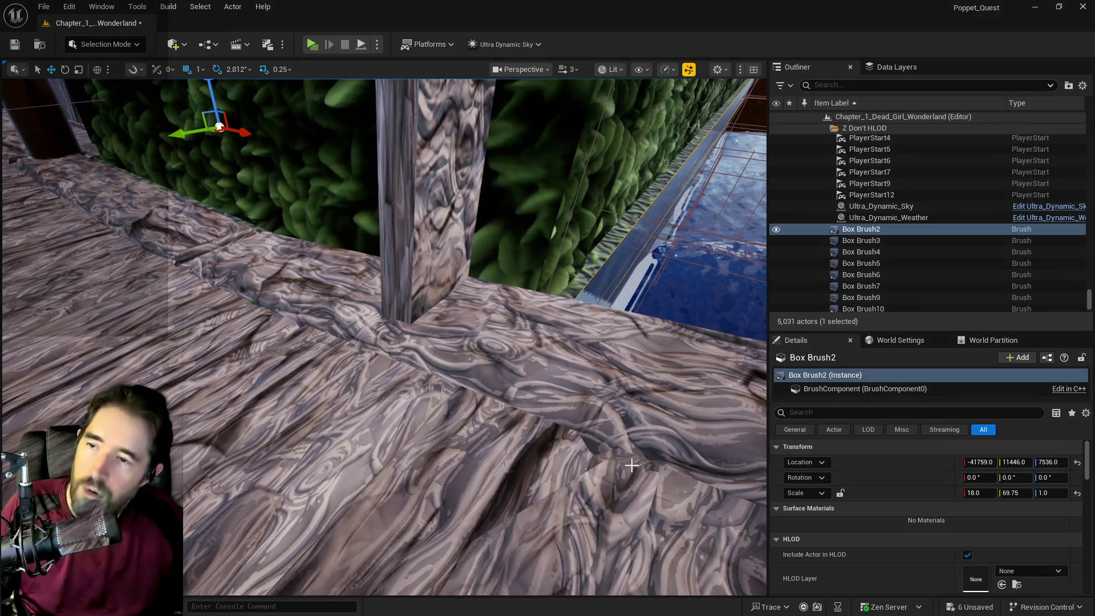
pyautogui.hotkey('ctrl', 'z')
pyautogui.hotkey('ctrl', 'z')
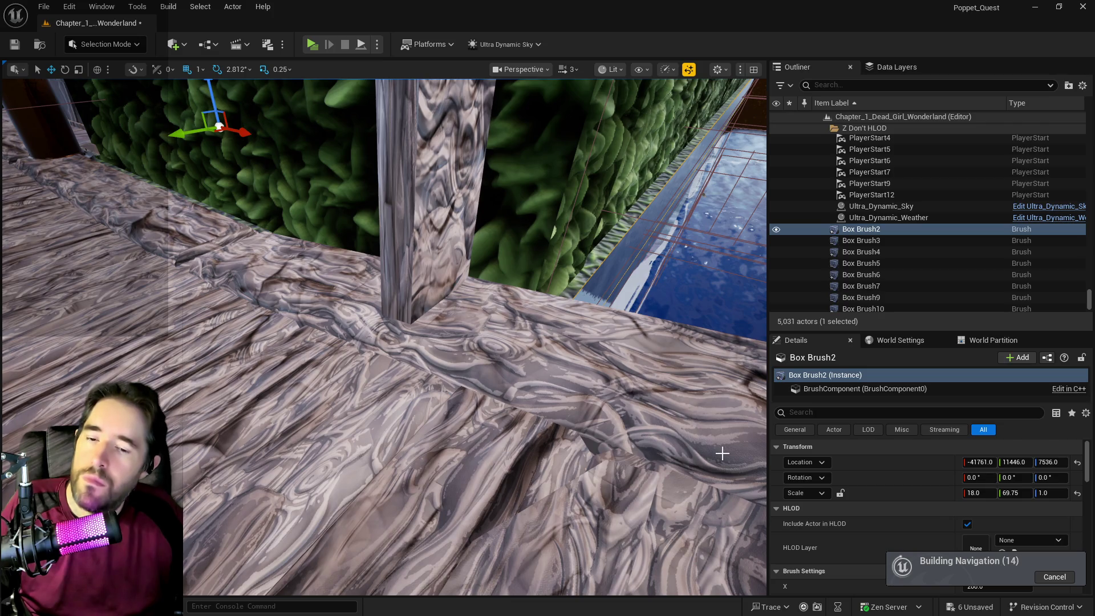
pyautogui.hotkey('ctrl', 'z')
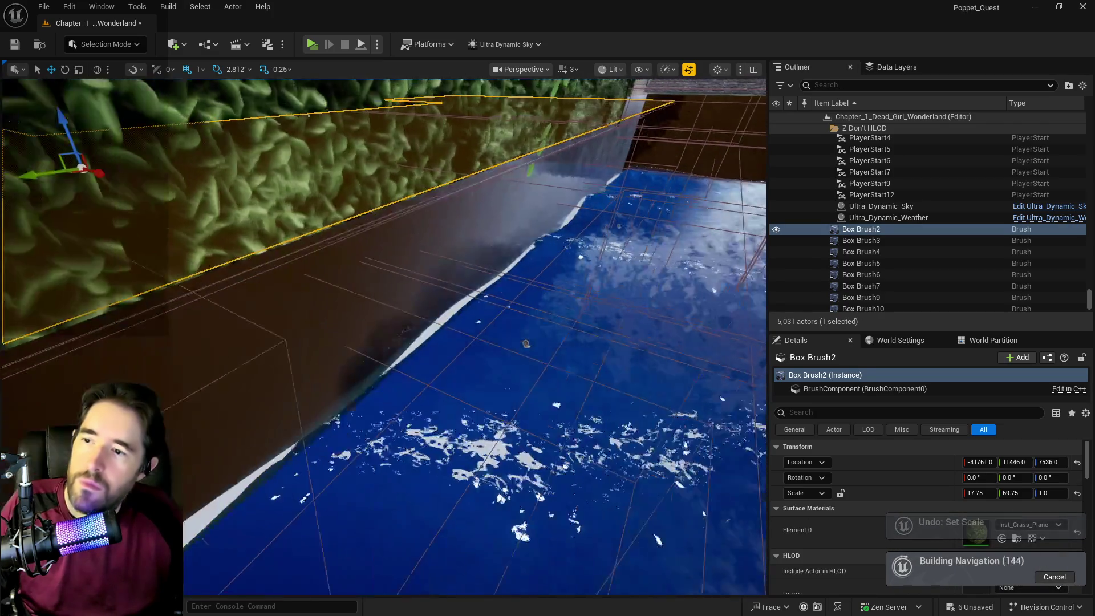
pyautogui.press('f')
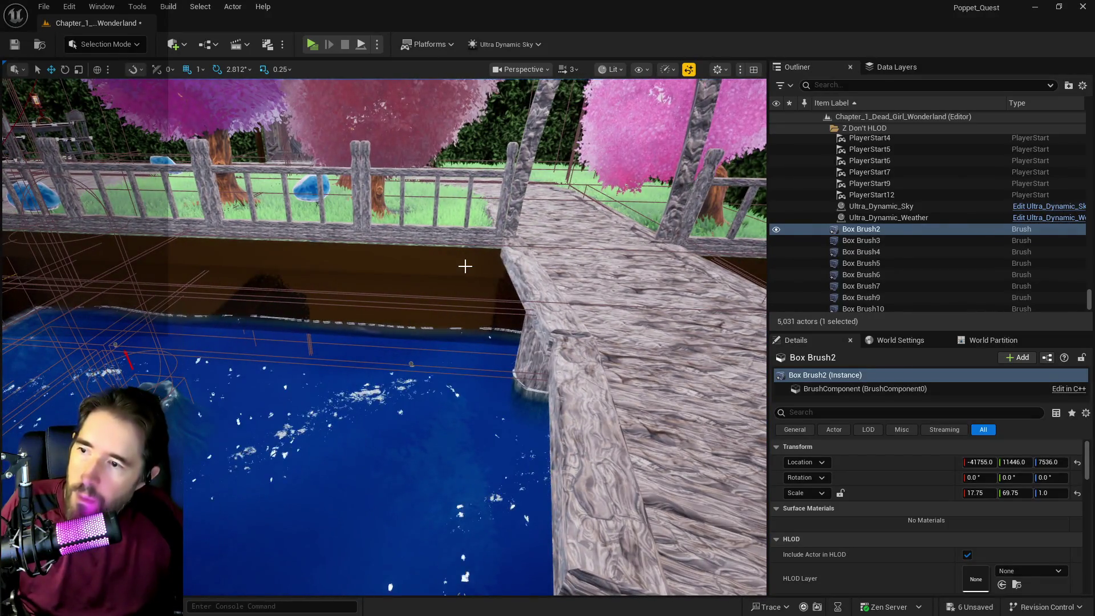
pyautogui.click(465, 266)
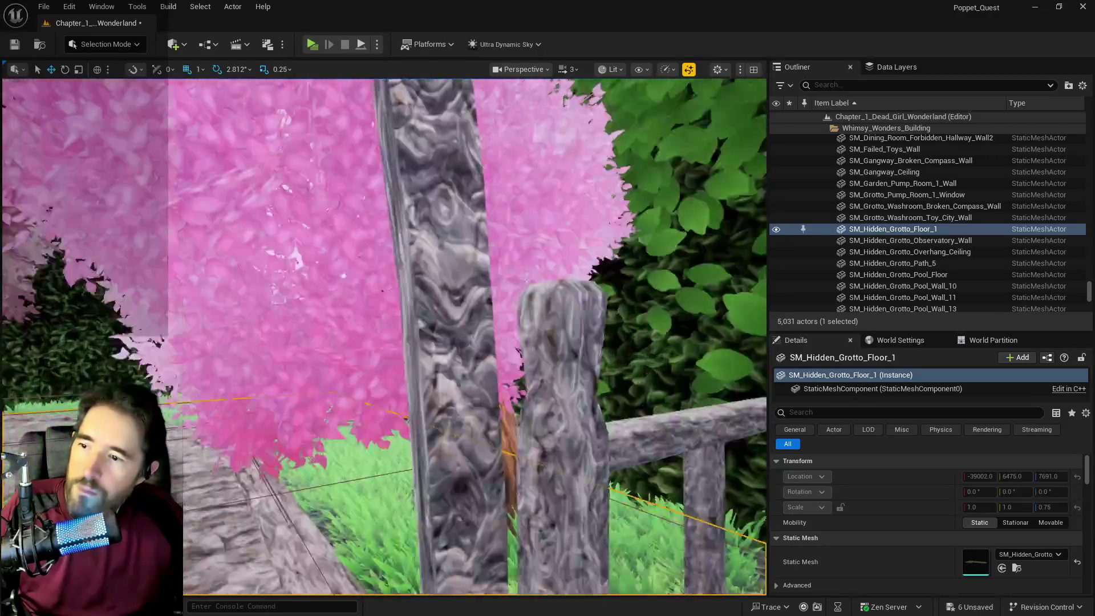
# - Turn off Lock Actor Movement on SM_Hidden_Grotto_Floor_1
pyautogui.press('f')
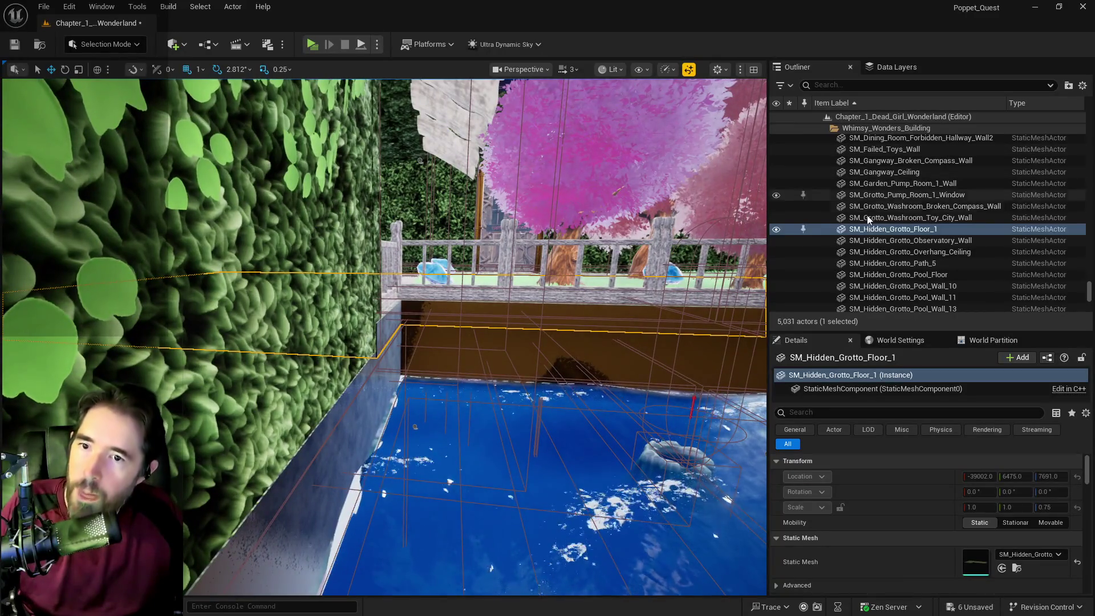
pyautogui.click(866, 229)
pyautogui.rightClick(865, 230)
pyautogui.moveTo(885, 355)
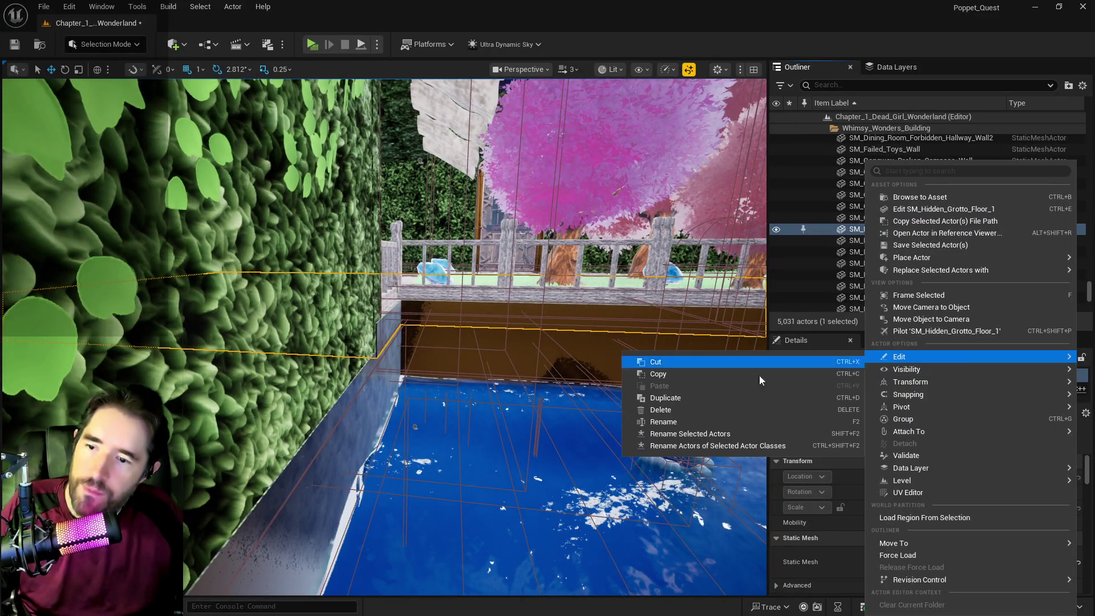
pyautogui.moveTo(900, 386)
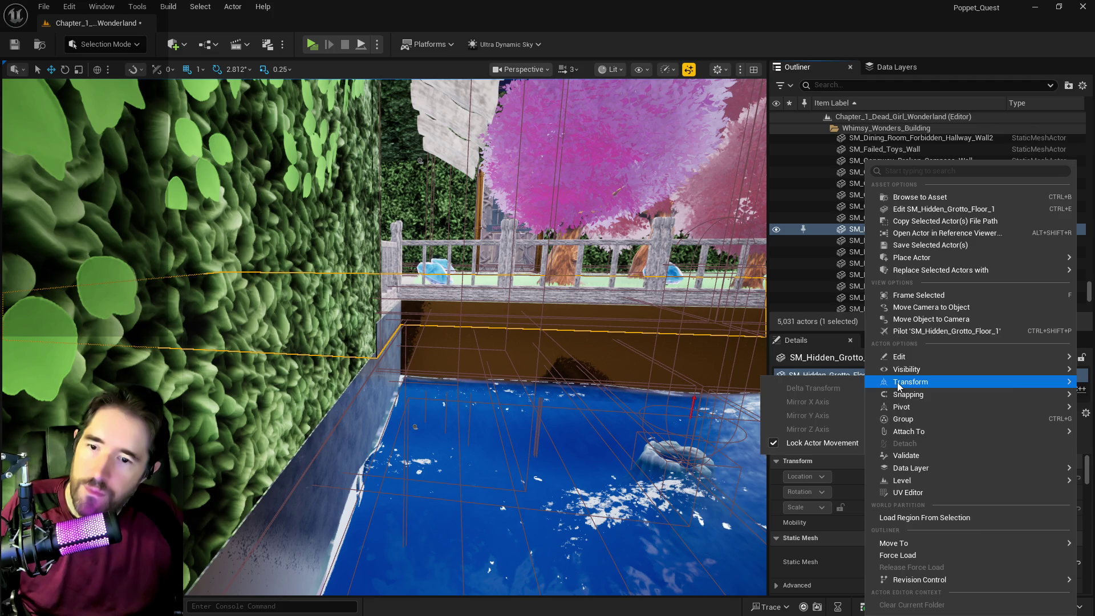
pyautogui.click(779, 442)
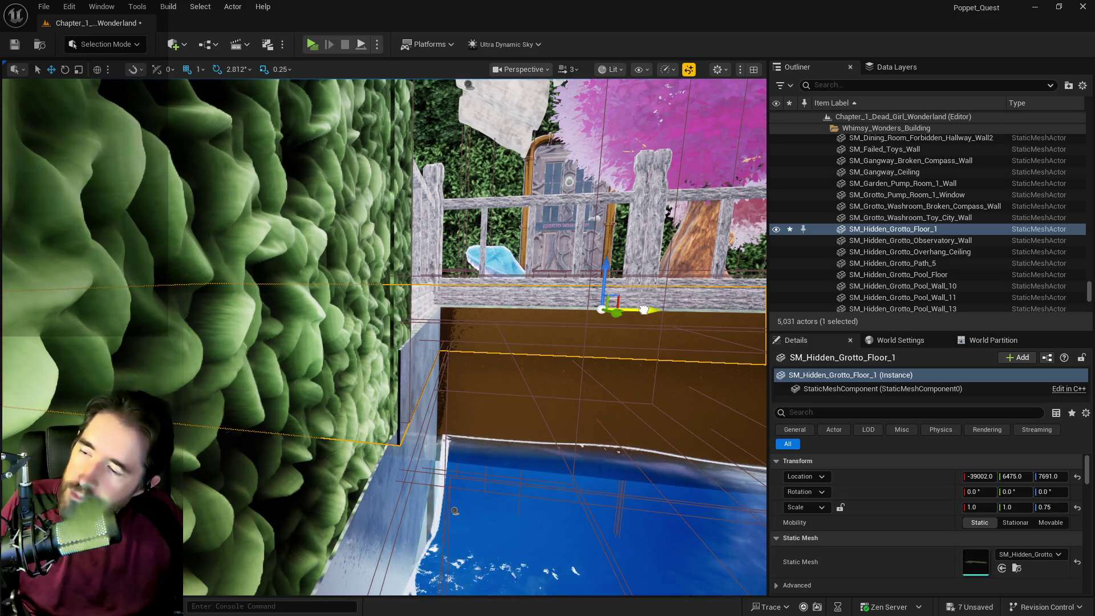
# - Drag the floor slightly along X and inspect the floor-wall seam up close
pyautogui.moveTo(643, 310); pyautogui.dragTo(643, 310)
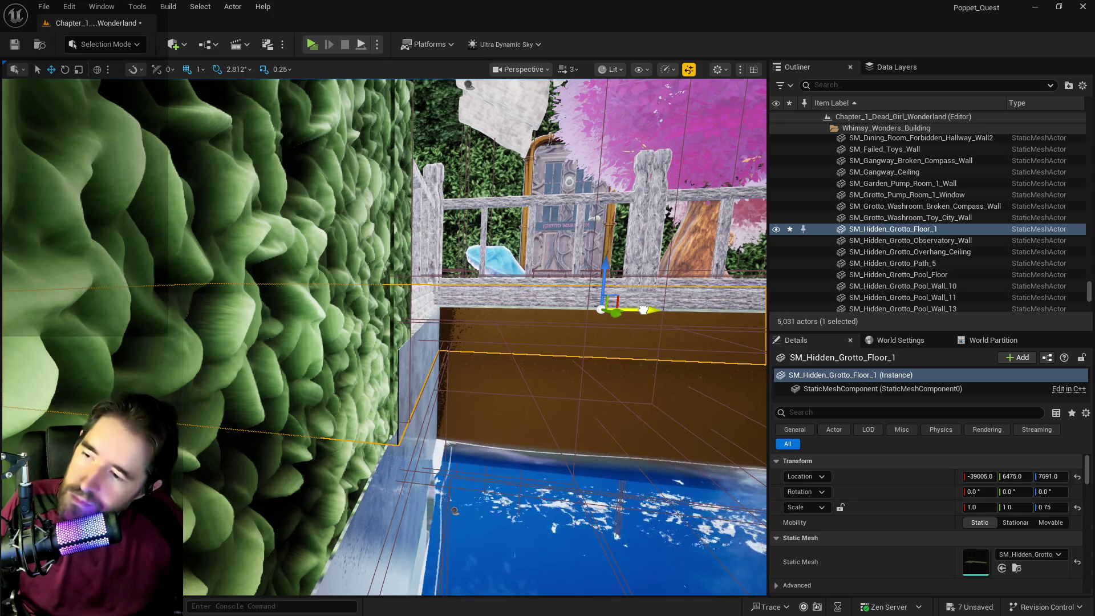
pyautogui.moveTo(644, 310); pyautogui.dragTo(644, 310)
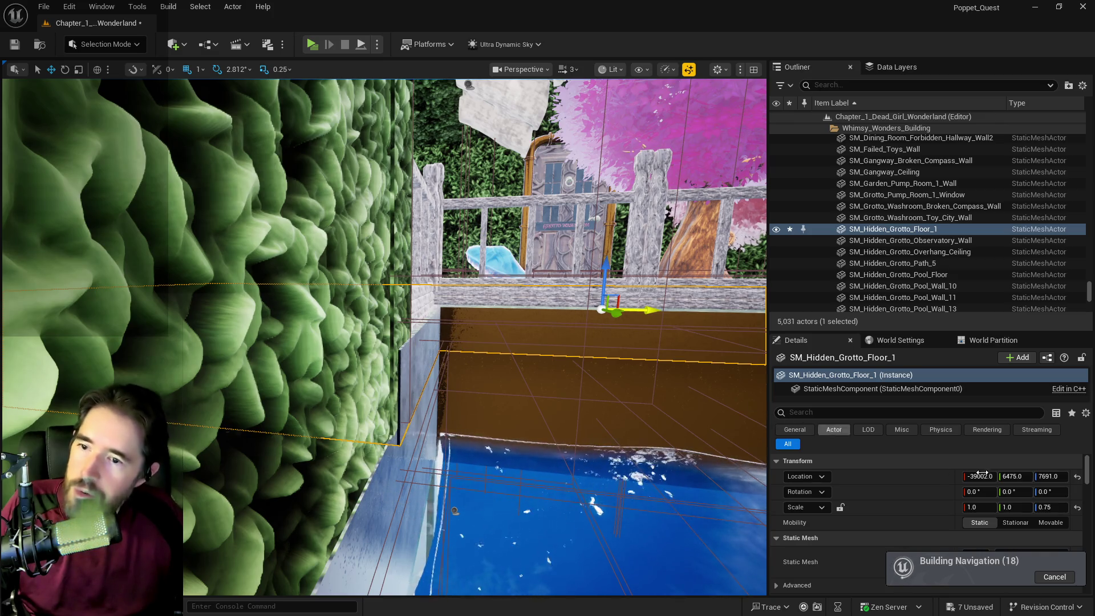
pyautogui.moveTo(979, 478); pyautogui.dragTo(981, 478)
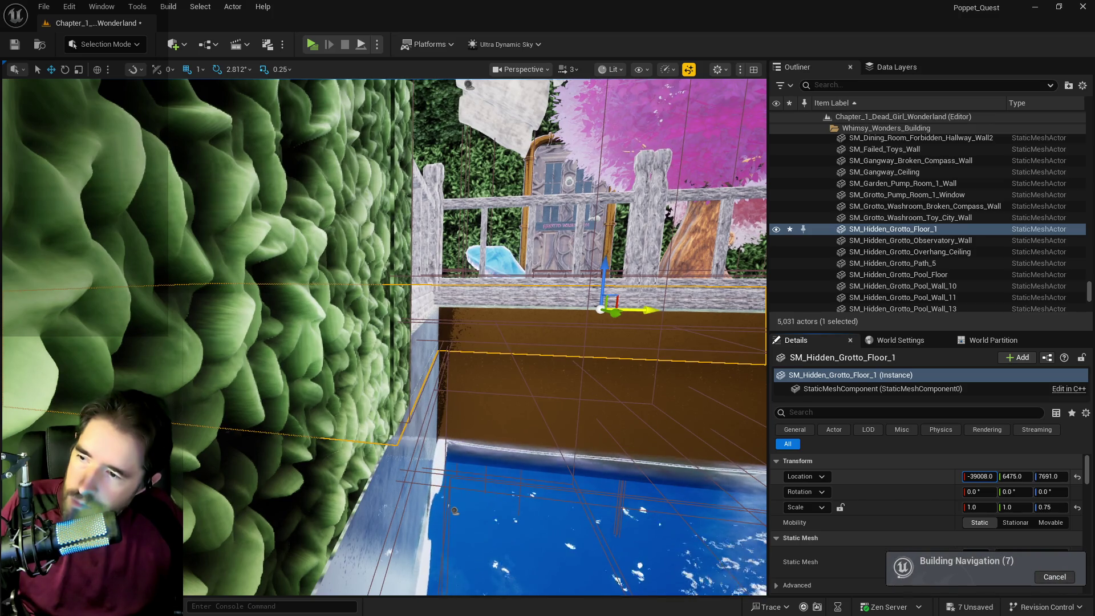
pyautogui.scroll(10, 239, 320)
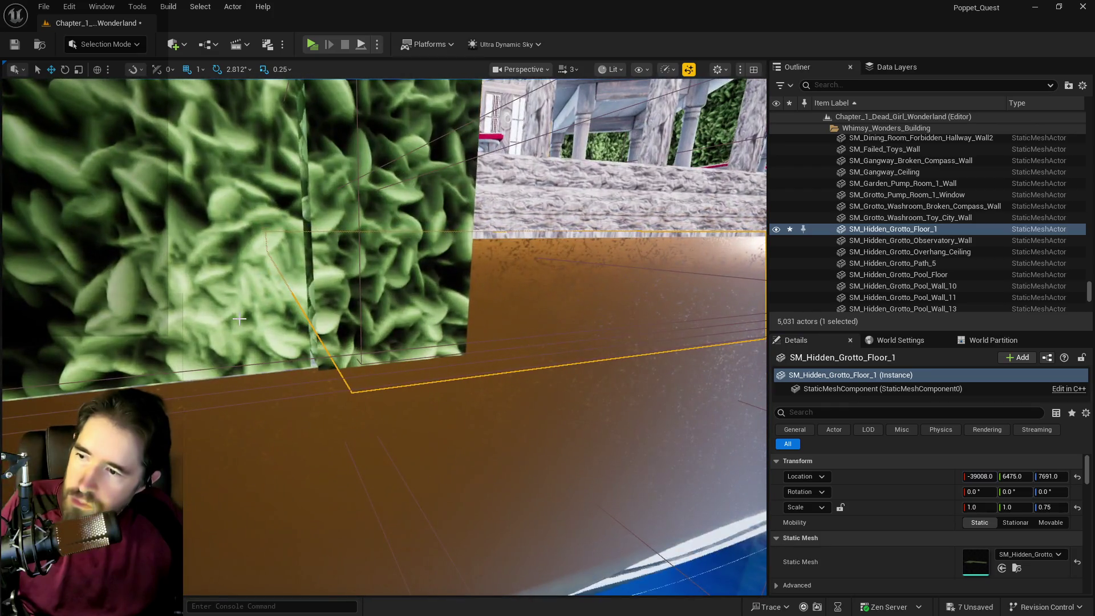
pyautogui.moveTo(240, 319); pyautogui.dragTo(320, 300)
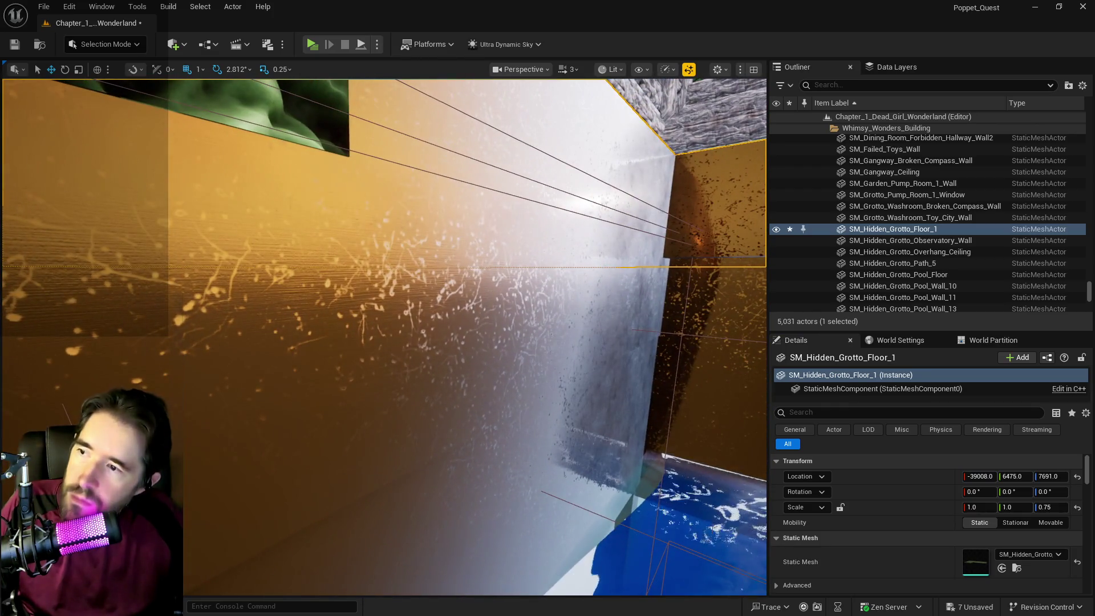
pyautogui.scroll(-8, 624, 558)
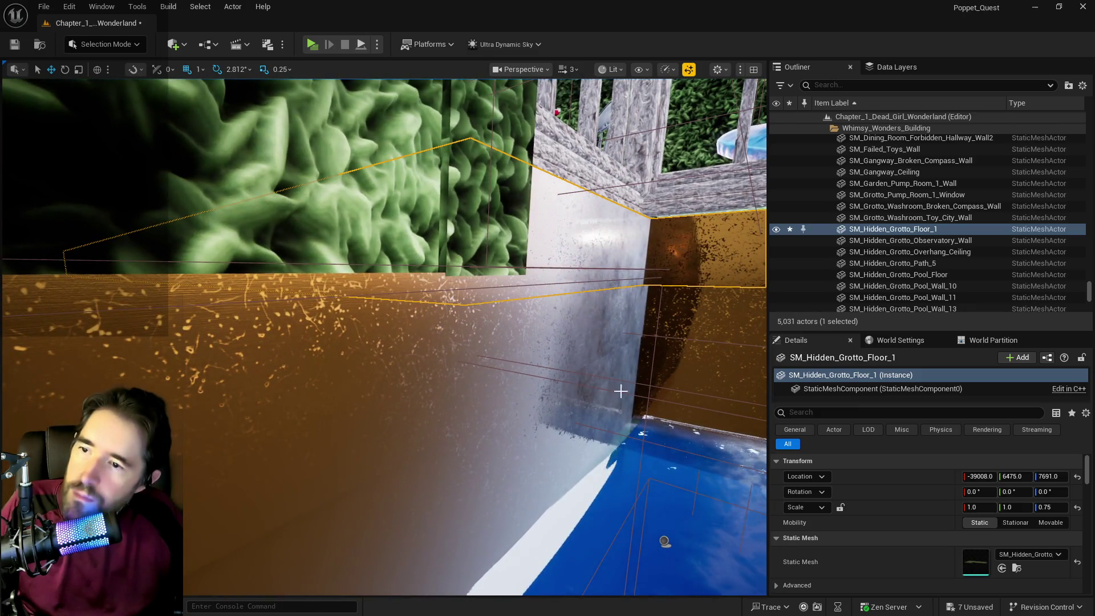
# - Set the floor's Location X to -39007, then select SM_Hidden_Grotto_Wall_2
pyautogui.click(976, 477)
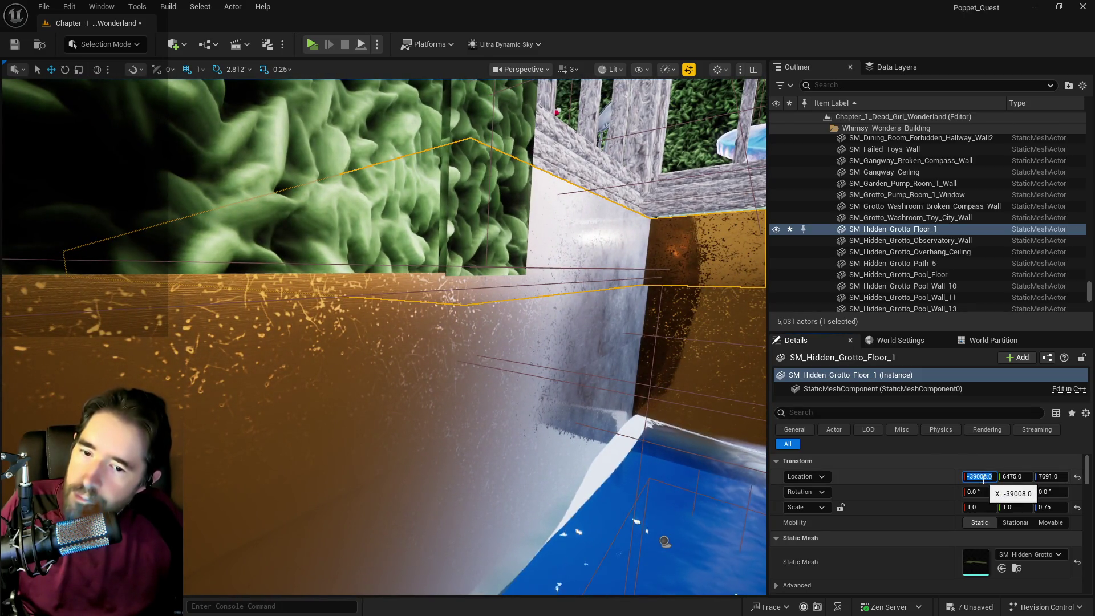
pyautogui.click(985, 479)
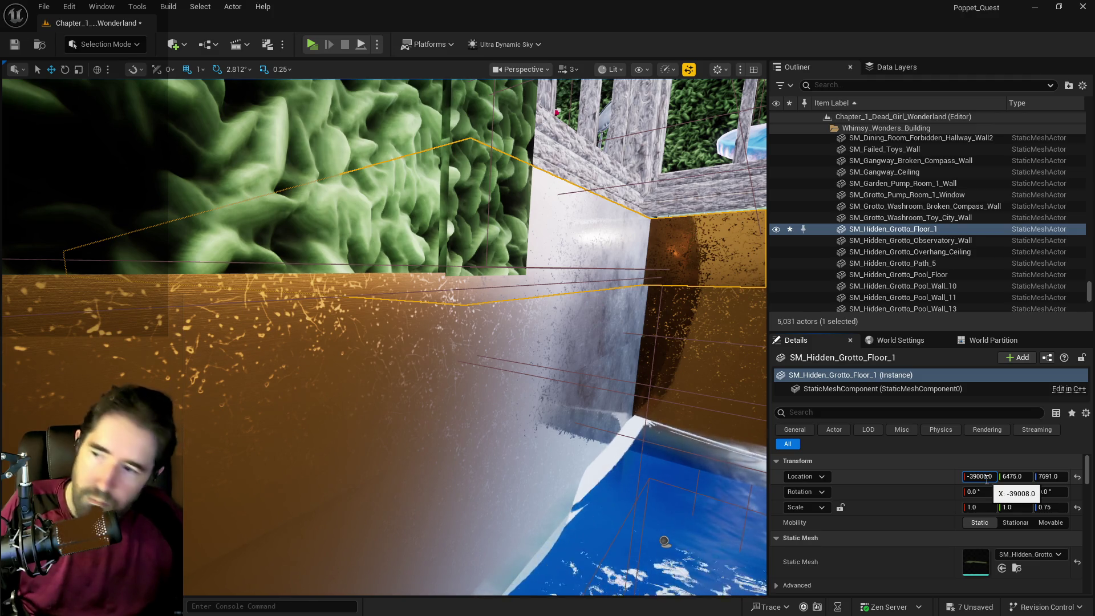
pyautogui.press('BackSpace')
pyautogui.write('6')
pyautogui.press('Return')
pyautogui.click(986, 480)
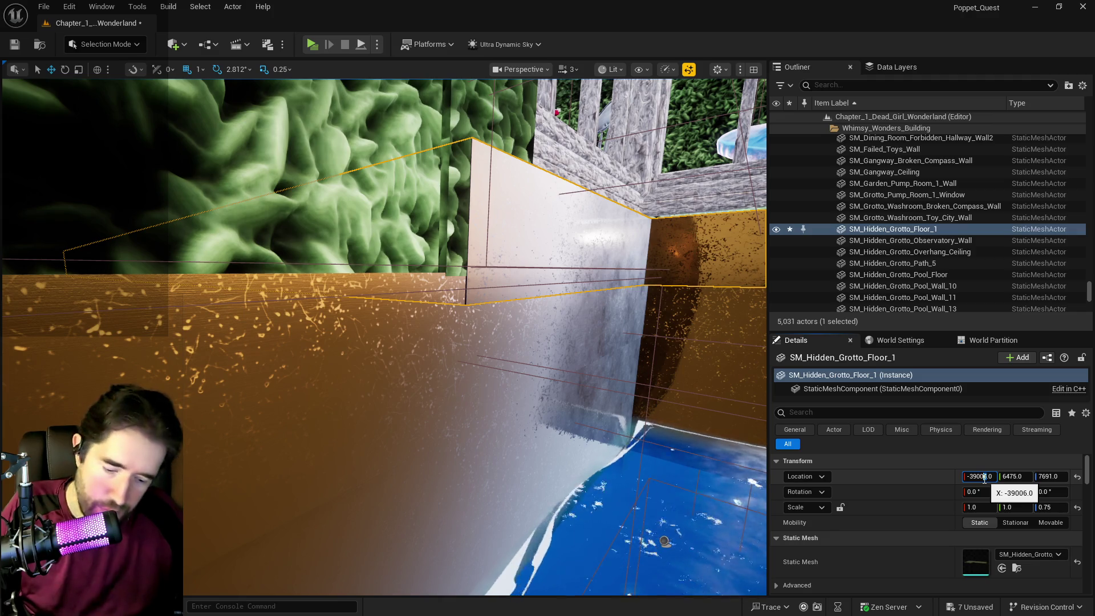
pyautogui.write('-39007')
pyautogui.press('Return')
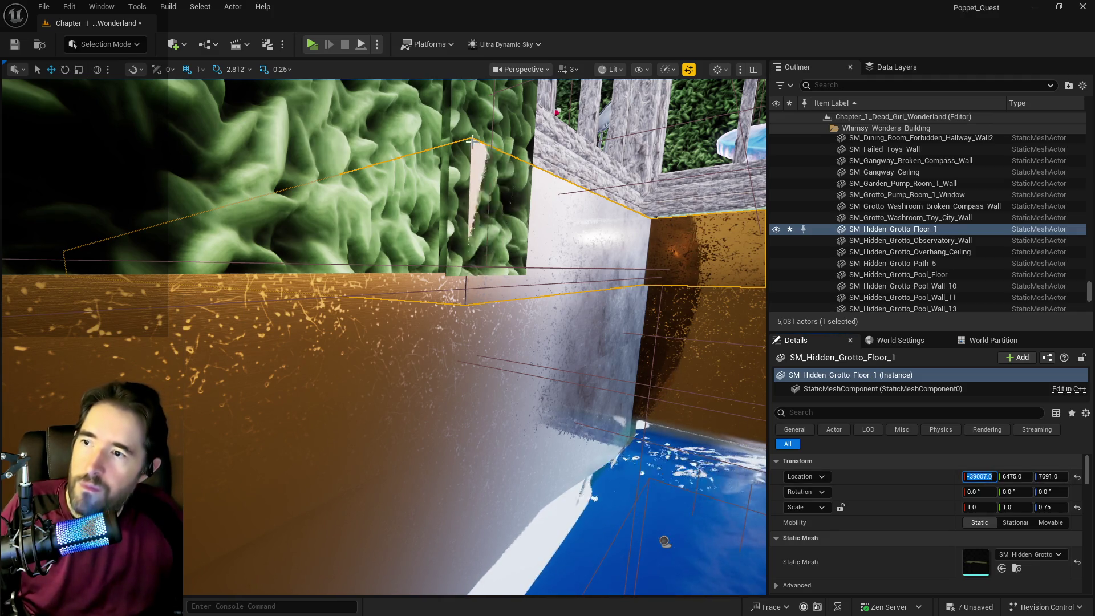
pyautogui.hotkey('ctrl', 'z')
pyautogui.click(985, 475)
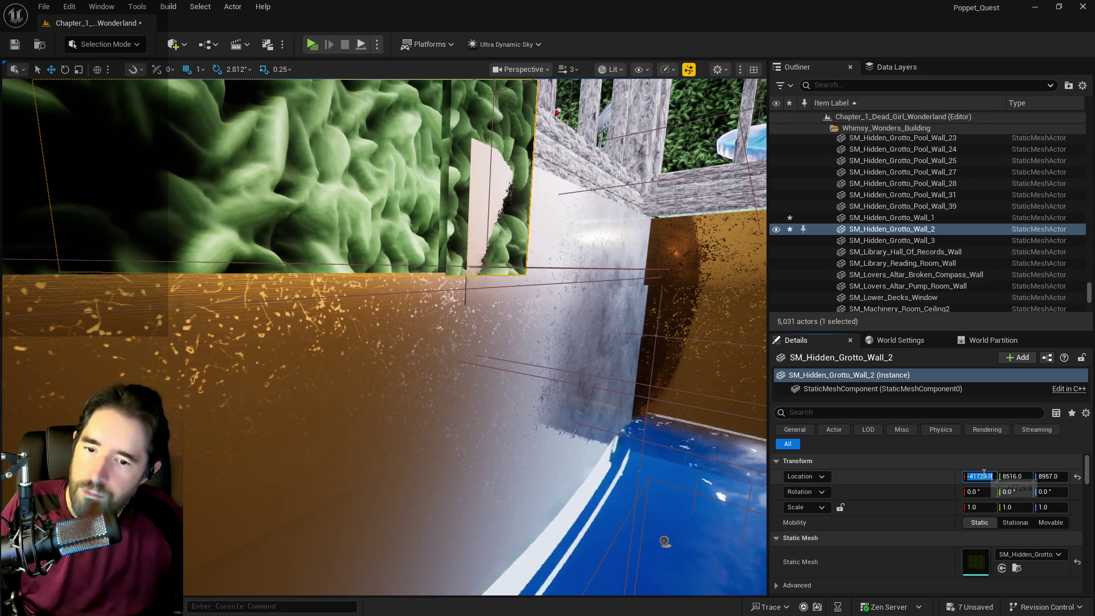
# - Change SM_Hidden_Grotto_Wall_2's Location X to -41728, then to -41730, and reselect the wall
pyautogui.press('BackSpace')
pyautogui.write('8')
pyautogui.press('Return')
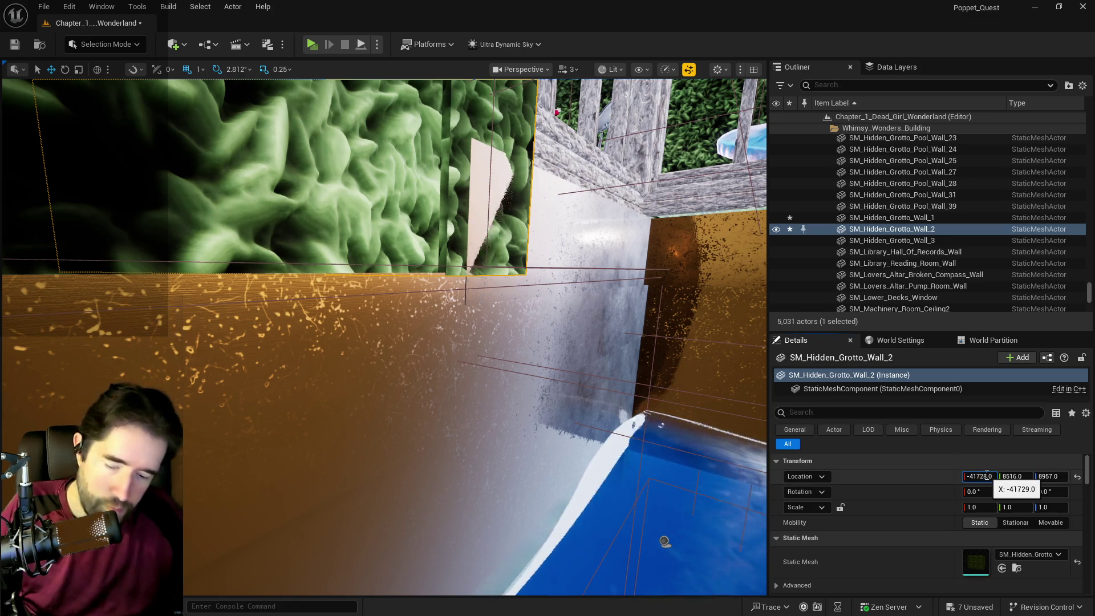
pyautogui.click(987, 476)
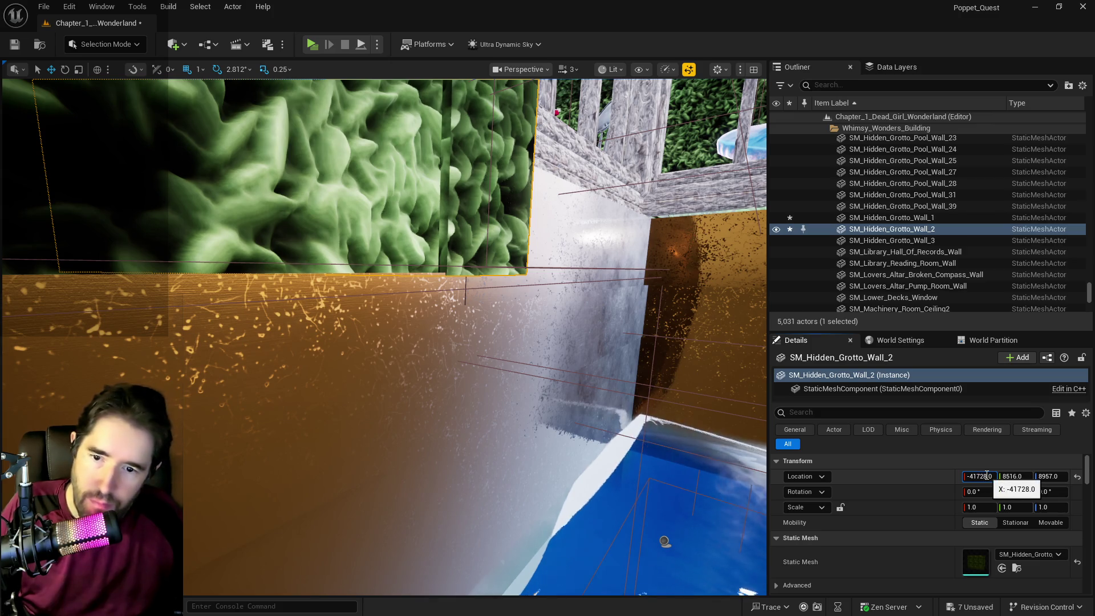
pyautogui.moveTo(987, 476); pyautogui.dragTo(982, 475)
pyautogui.write('30')
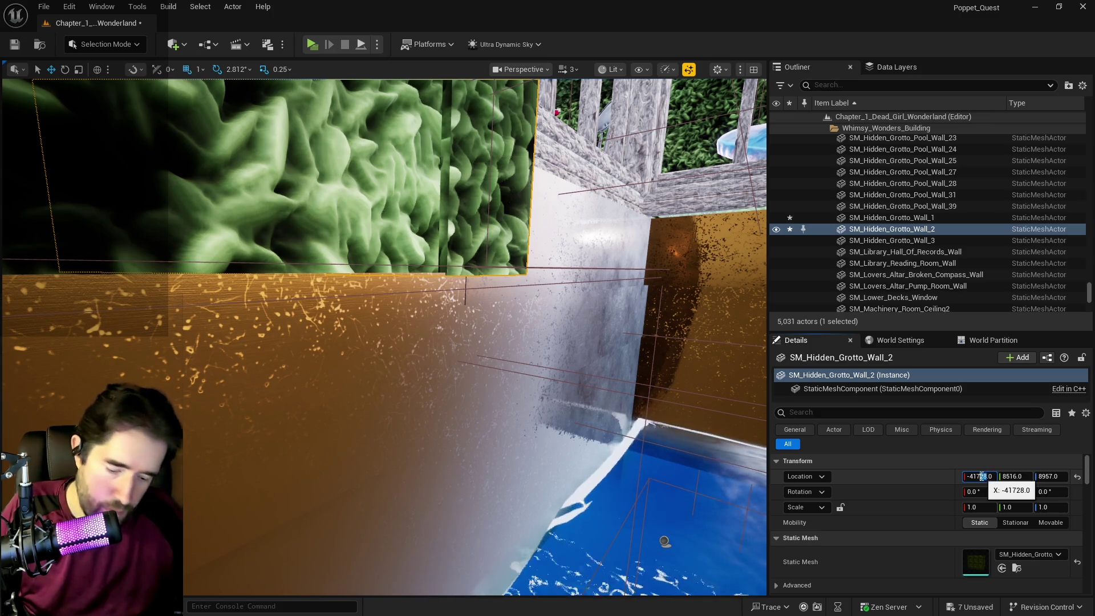
pyautogui.press('Return')
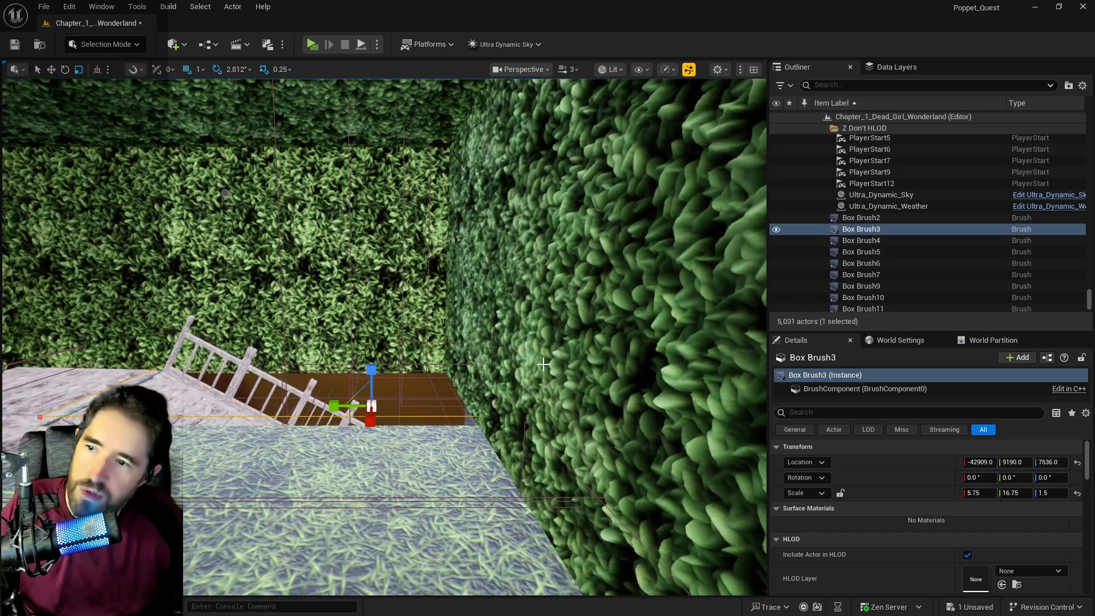
pyautogui.click(544, 364)
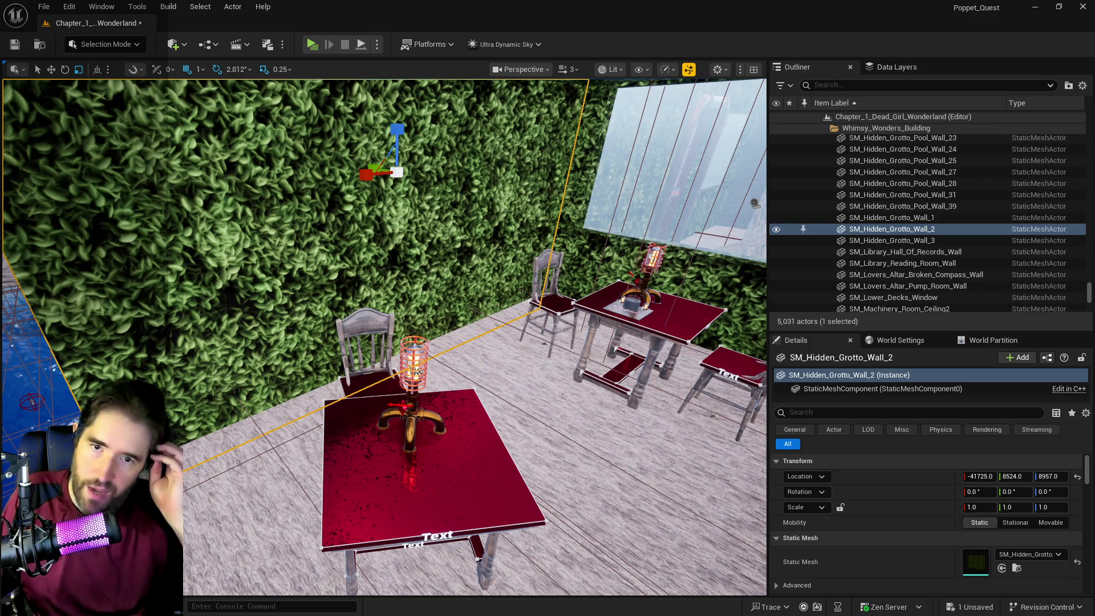
# - Select door BP_Door_57 and turn off its Lock Actor Movement
pyautogui.moveTo(383, 336)
pyautogui.mouseDown()
pyautogui.moveTo(513, 337)
pyautogui.moveTo(467, 342)
pyautogui.moveTo(491, 342)
pyautogui.moveTo(465, 302)
pyautogui.moveTo(434, 320)
pyautogui.moveTo(422, 354)
pyautogui.moveTo(433, 320)
pyautogui.moveTo(410, 320)
pyautogui.mouseUp()
pyautogui.click(465, 302)
pyautogui.rightClick(851, 229)
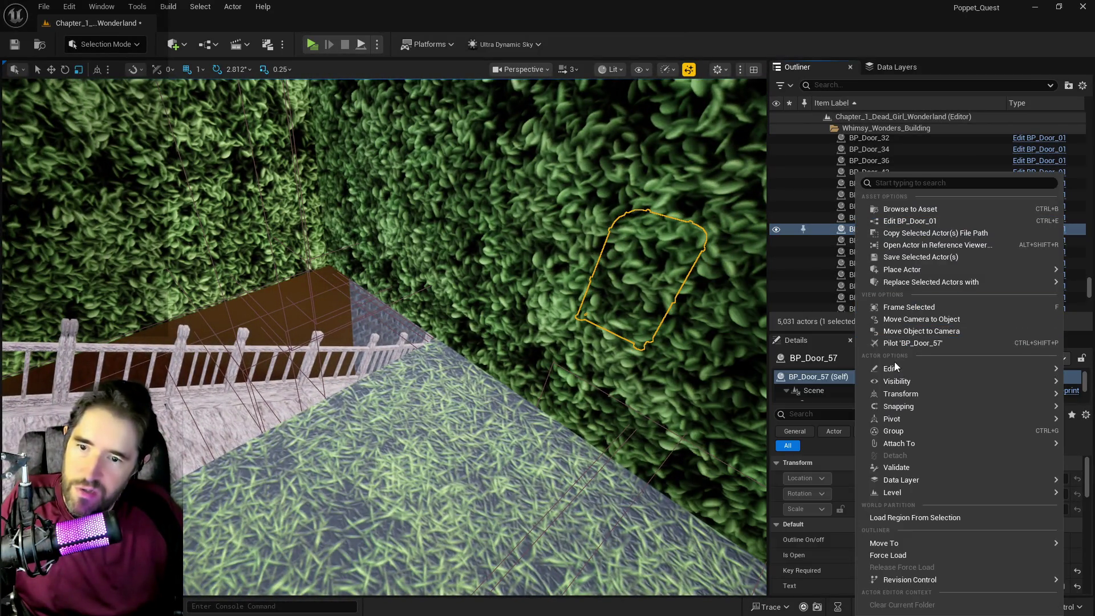
pyautogui.moveTo(882, 481)
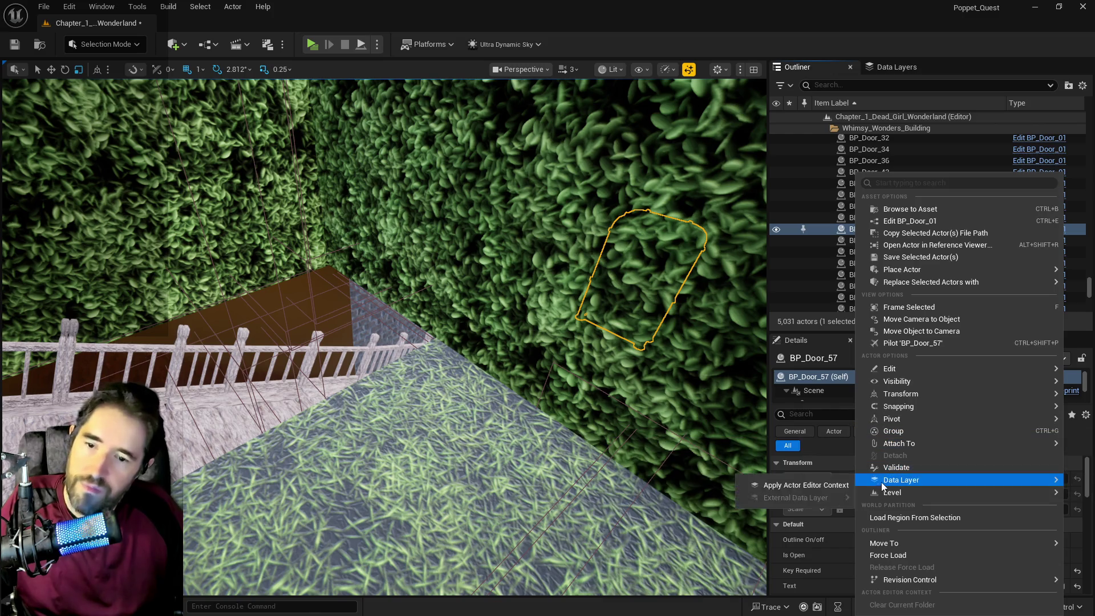
pyautogui.moveTo(880, 396)
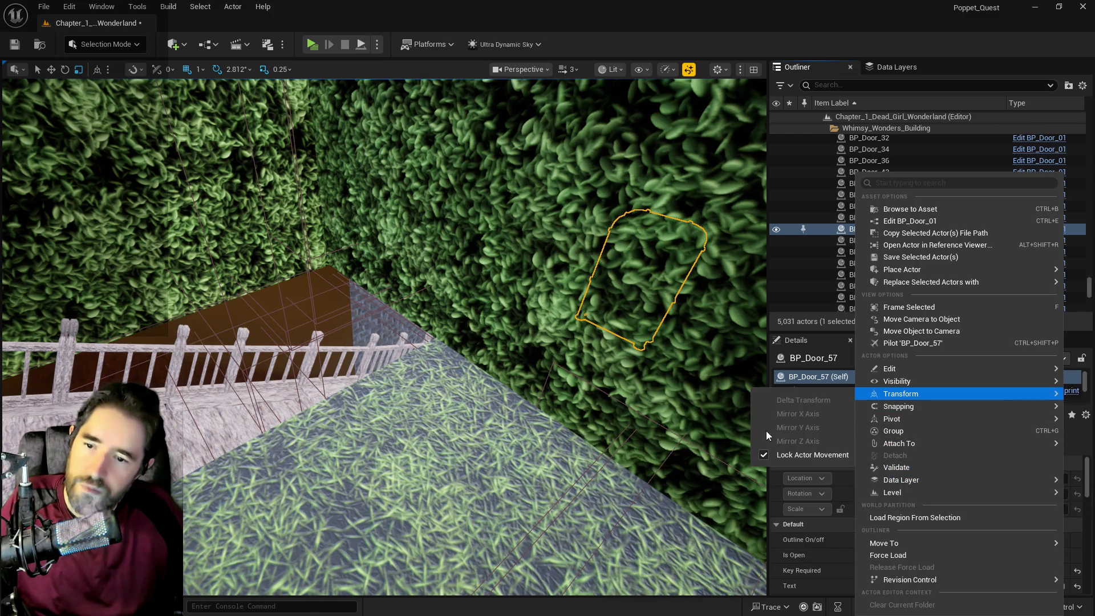
pyautogui.click(765, 455)
# - Alt-drag a copy, BP_Door_58, along the wall, raise it, and shift it along X
pyautogui.scroll(3, 667, 396)
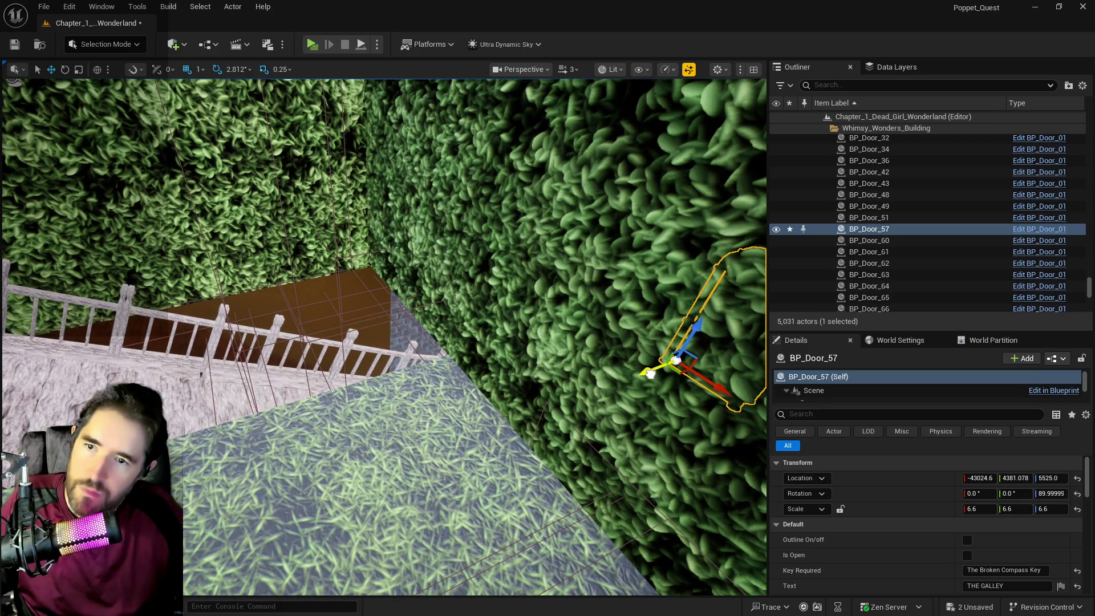
pyautogui.moveTo(651, 374); pyautogui.dragTo(437, 452)
pyautogui.moveTo(370, 468); pyautogui.dragTo(297, 485)
pyautogui.press('f')
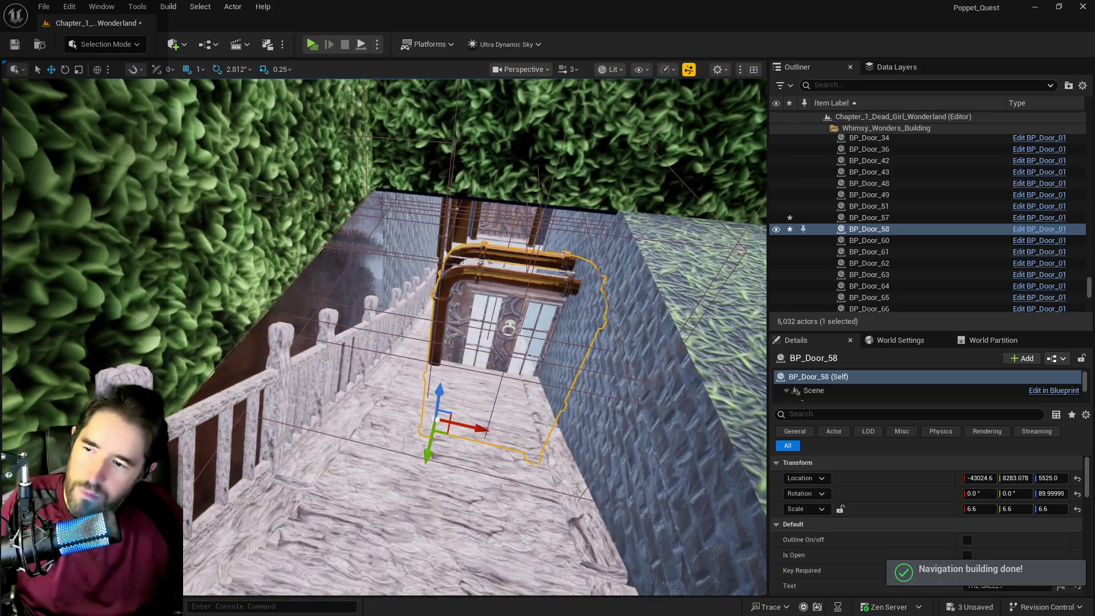
pyautogui.moveTo(434, 391)
pyautogui.mouseDown()
pyautogui.moveTo(479, 300)
pyautogui.moveTo(477, 311)
pyautogui.mouseUp()
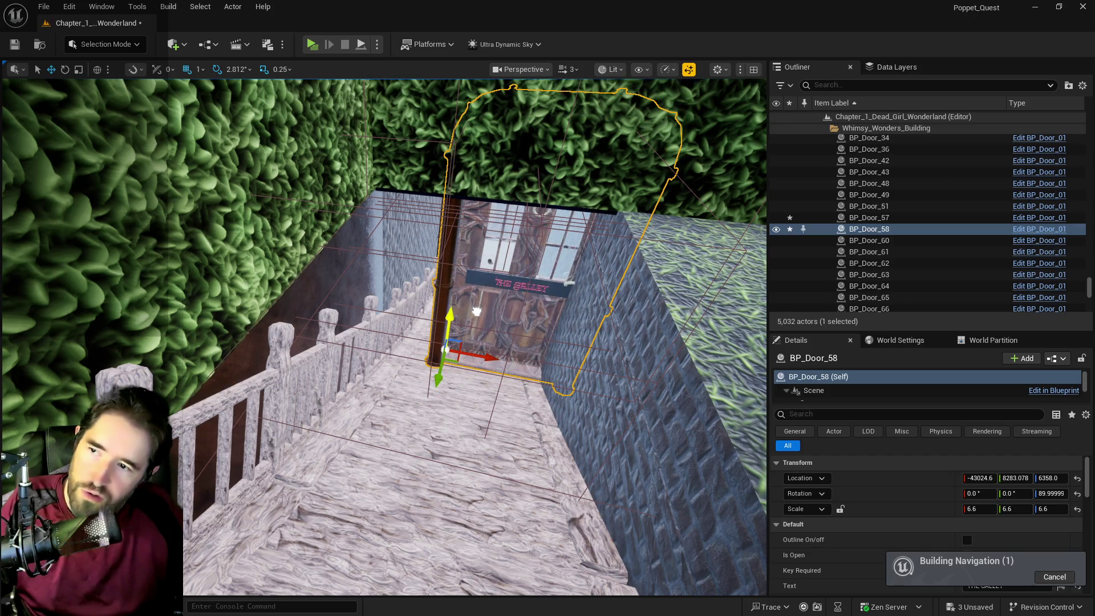
pyautogui.moveTo(480, 357)
pyautogui.mouseDown()
pyautogui.moveTo(433, 365)
pyautogui.moveTo(579, 382)
pyautogui.moveTo(484, 380)
pyautogui.mouseUp()
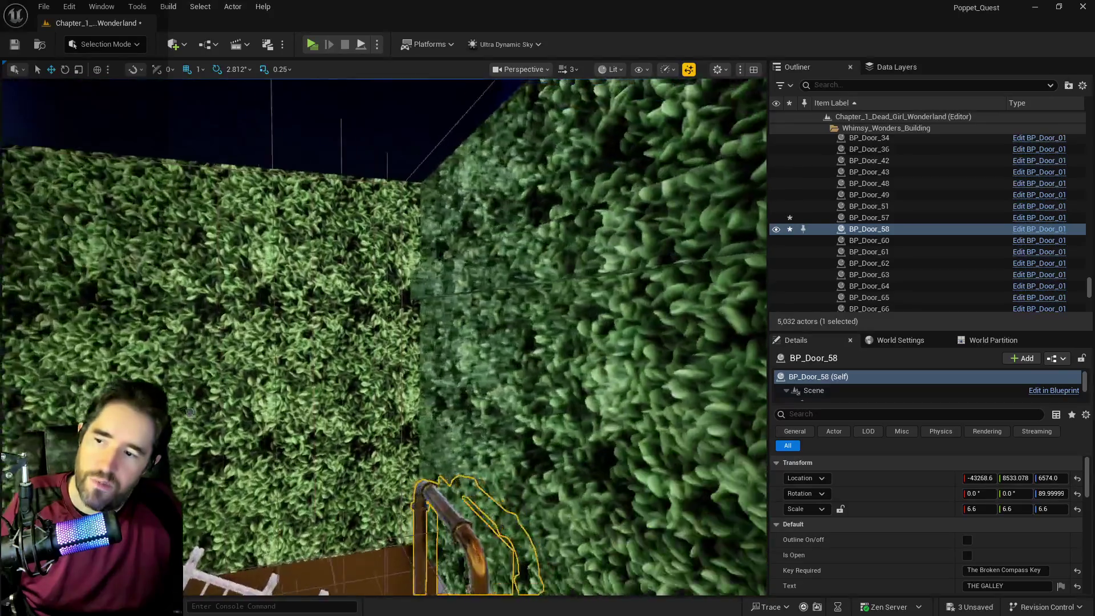
pyautogui.press('s')
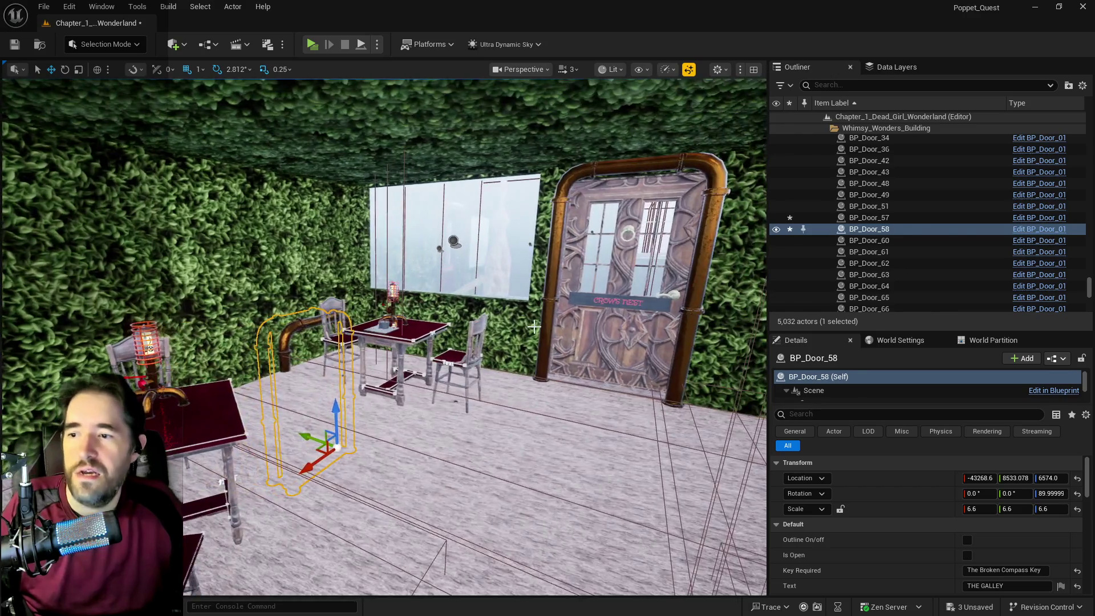
# - Select SM_Hidden_Grotto_Wall_2, flatten it with the scale gizmo, and raise it
pyautogui.click(534, 326)
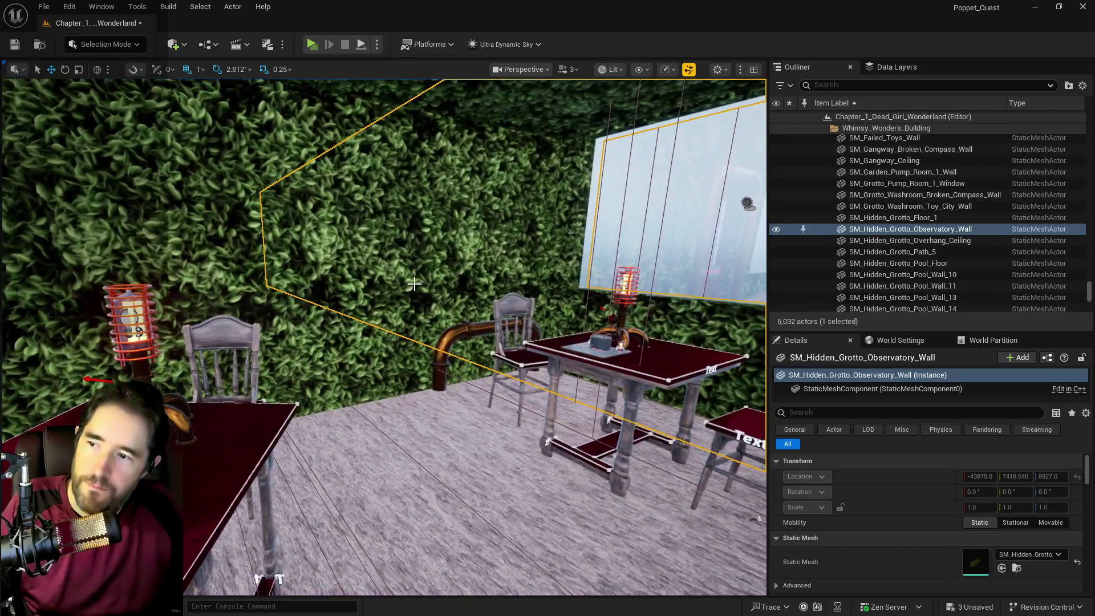
pyautogui.click(415, 285)
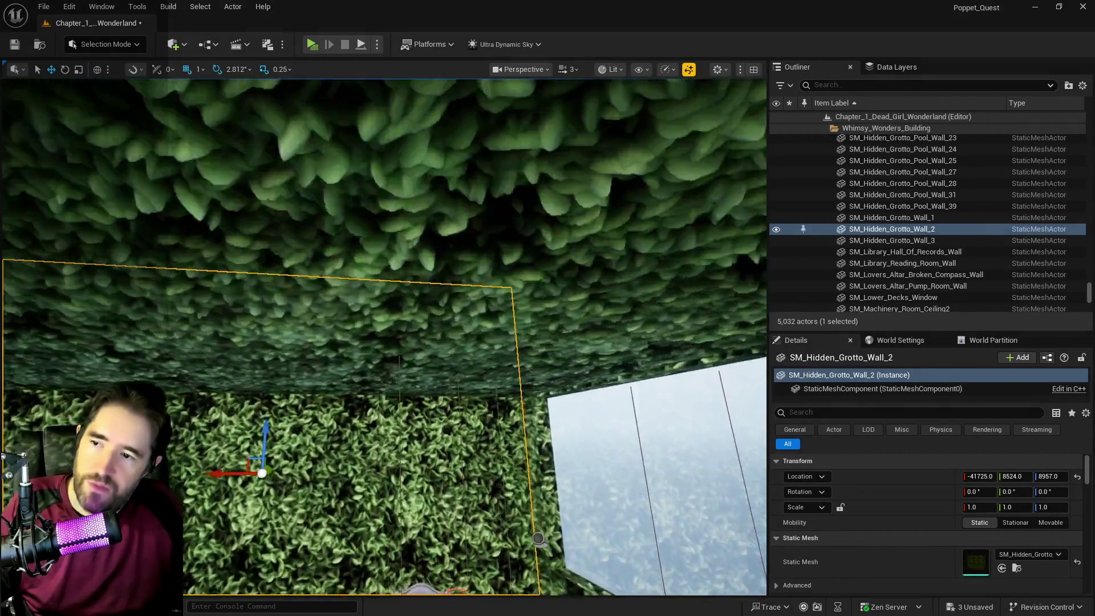
pyautogui.press('f')
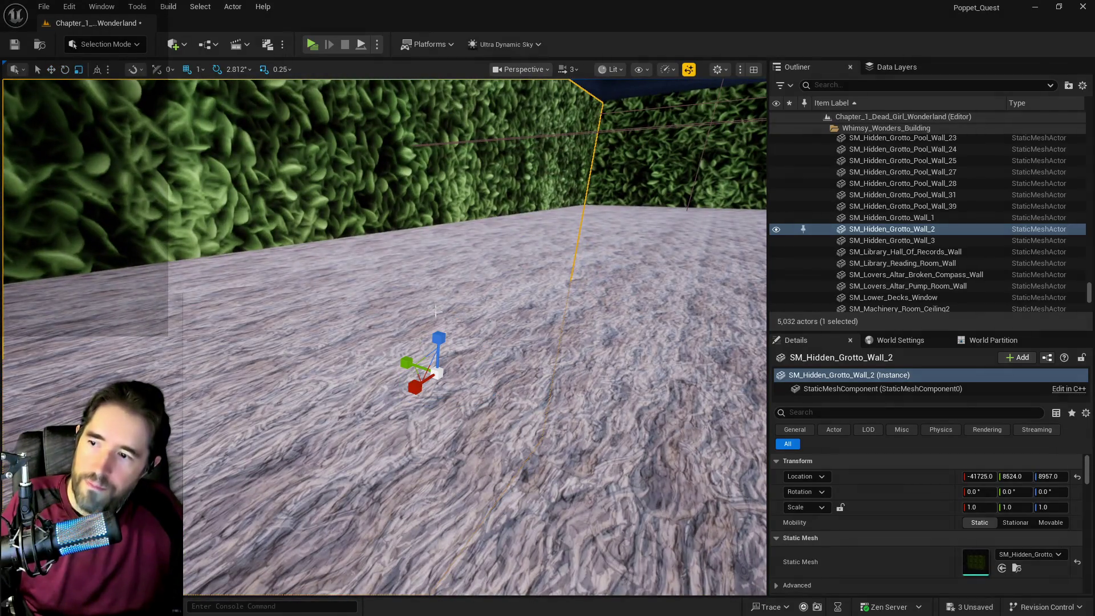
pyautogui.press('r')
pyautogui.moveTo(439, 339); pyautogui.dragTo(438, 377)
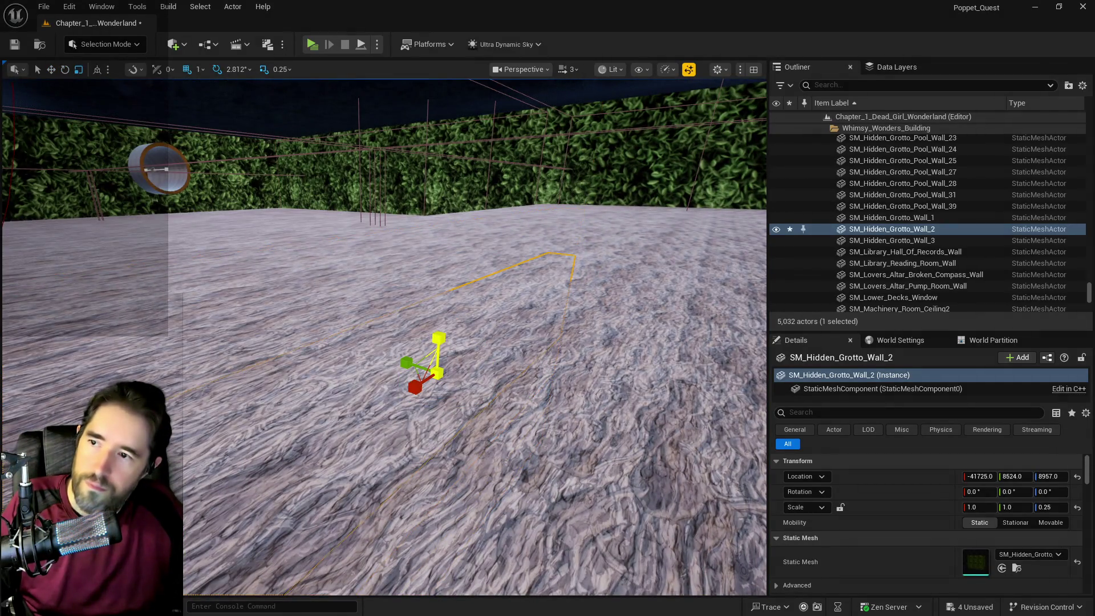
pyautogui.press('w')
pyautogui.moveTo(442, 285); pyautogui.dragTo(437, 80)
# - Set the wall's Scale Z to 0.25 and lift it to about Z 9961
pyautogui.click(1054, 506)
pyautogui.write('0.1')
pyautogui.press('Return')
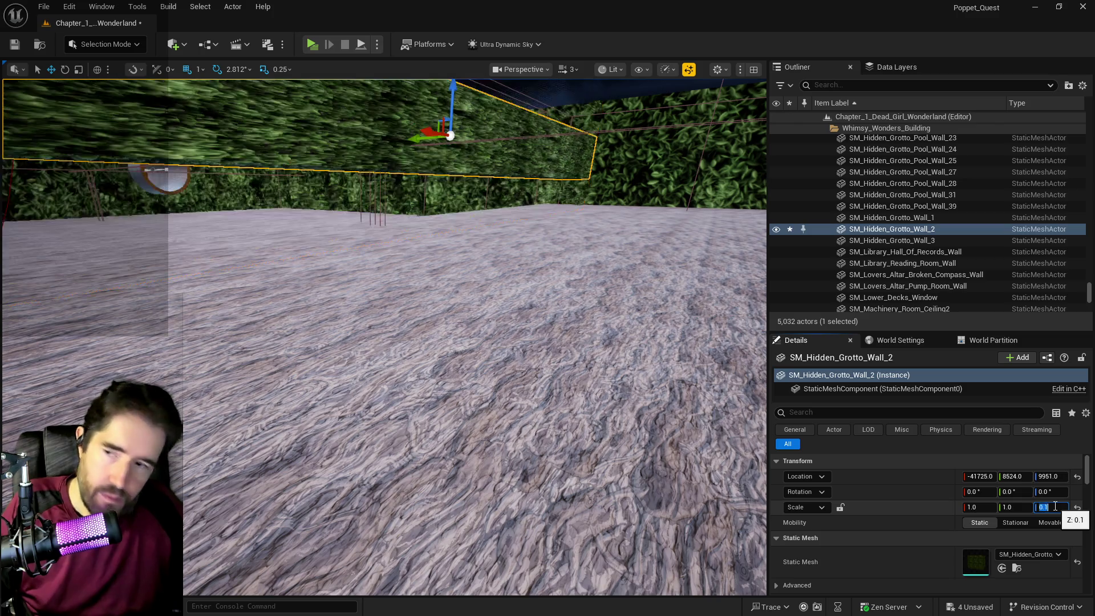
pyautogui.write('0.2')
pyautogui.press('Return')
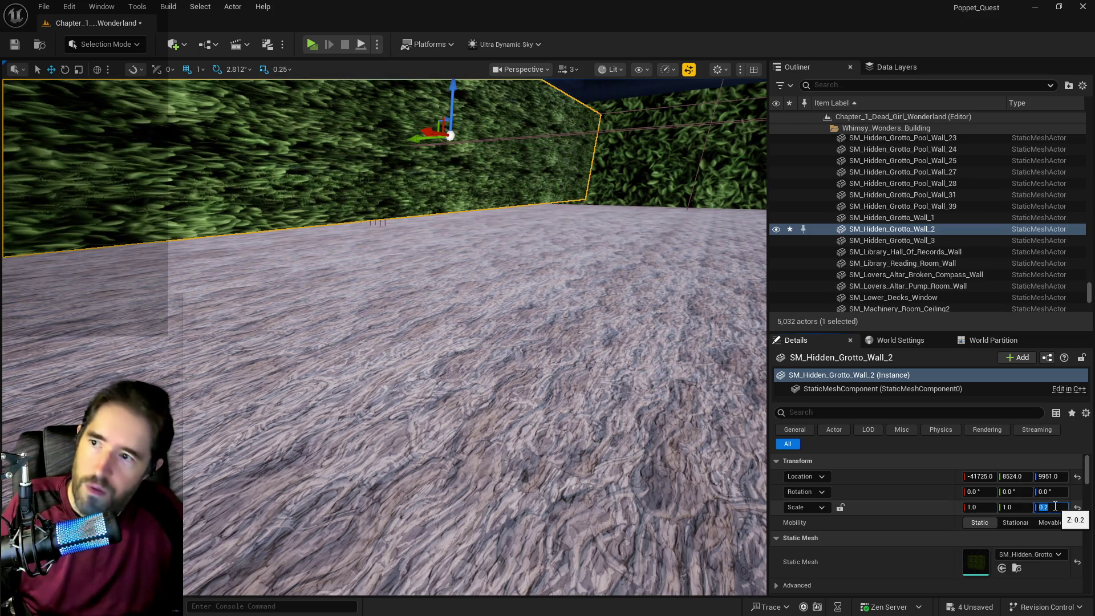
pyautogui.write('5')
pyautogui.press('Return')
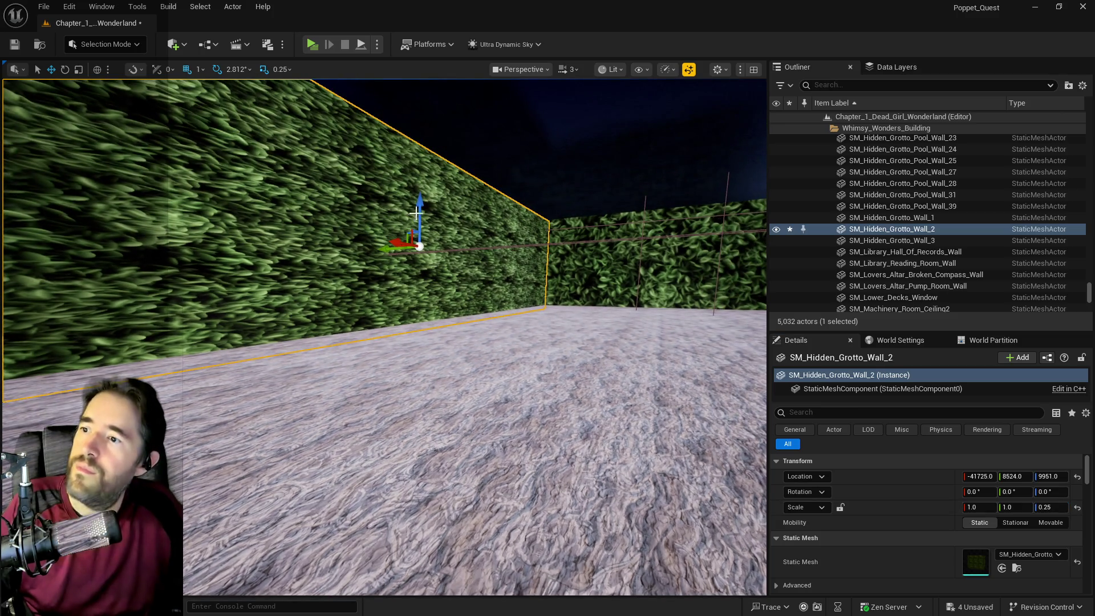
pyautogui.moveTo(419, 212); pyautogui.dragTo(419, 208)
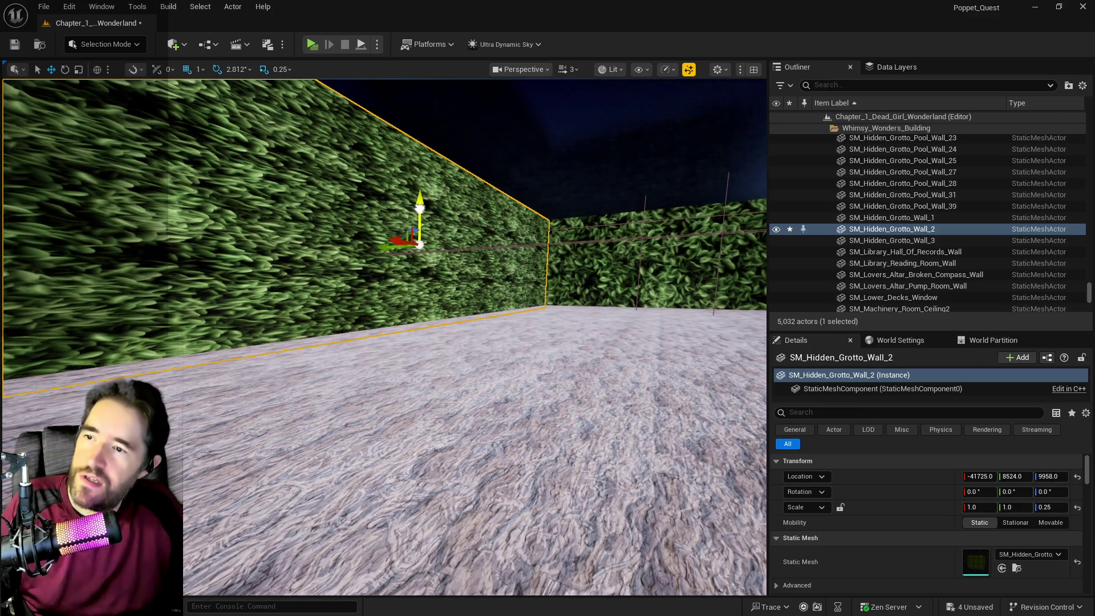
pyautogui.moveTo(420, 208); pyautogui.dragTo(365, 217)
pyautogui.click(532, 306)
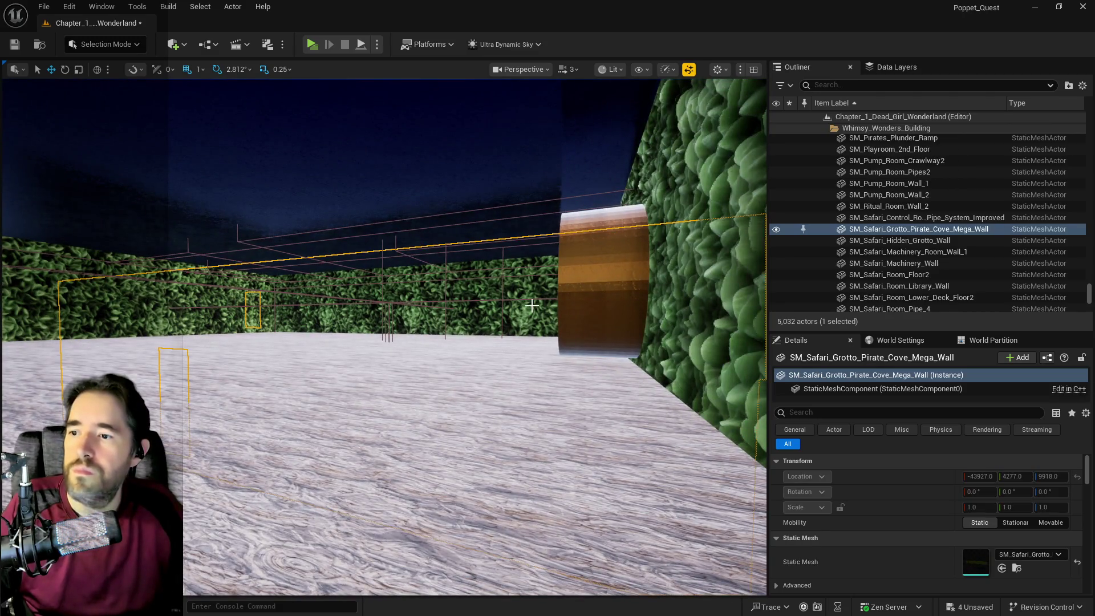
# - Raise SM_Secret_Garden_Entrance_Ceiling to about Z 9563 above the garden doorway
pyautogui.press('f')
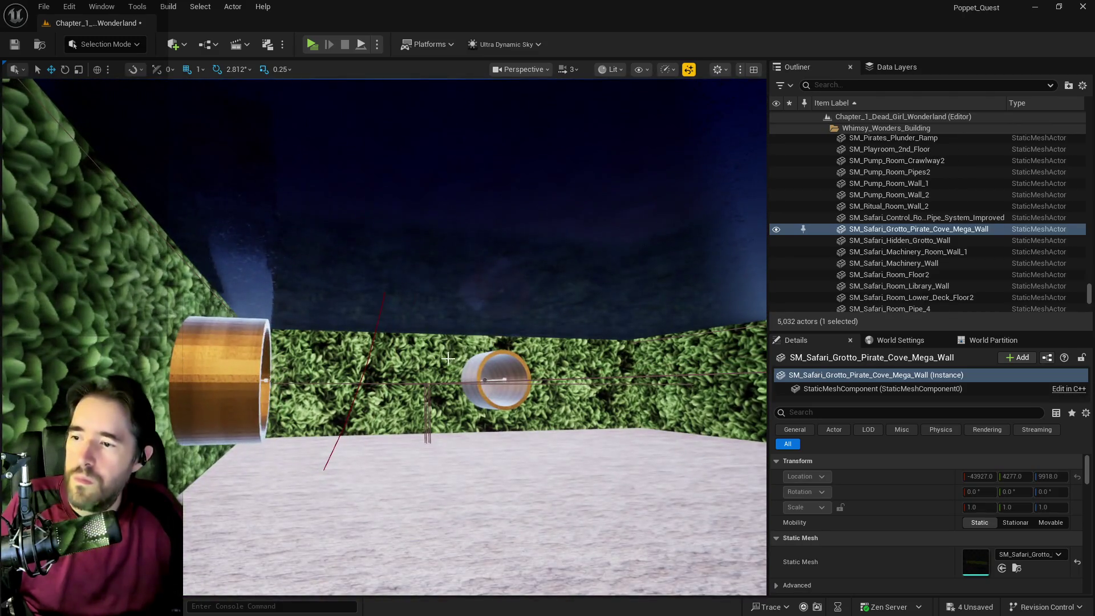
pyautogui.click(319, 485)
pyautogui.click(428, 423)
pyautogui.press('f')
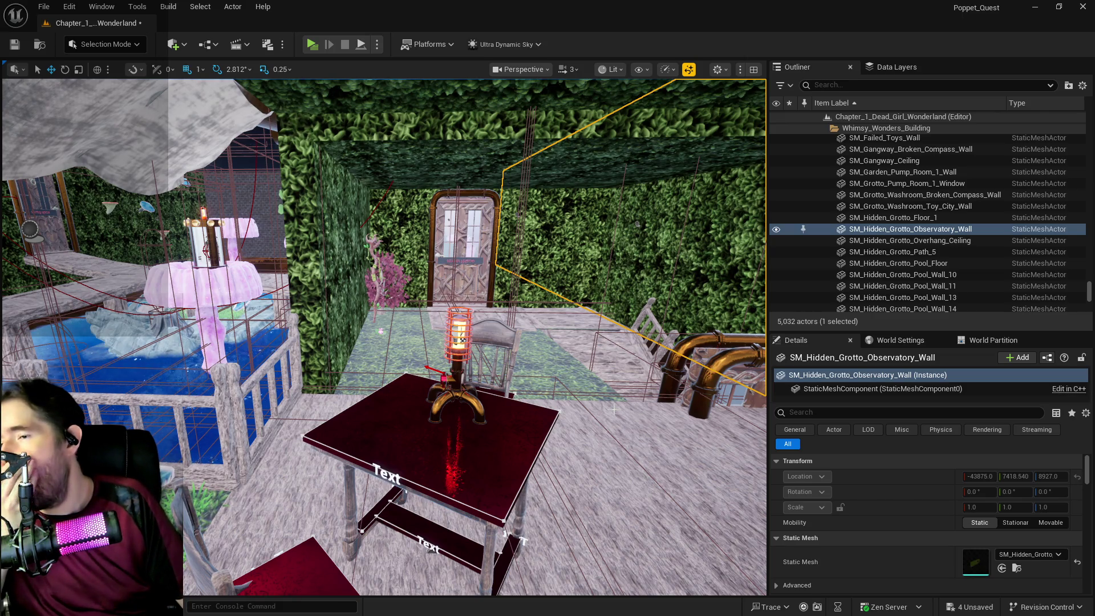
pyautogui.click(489, 139)
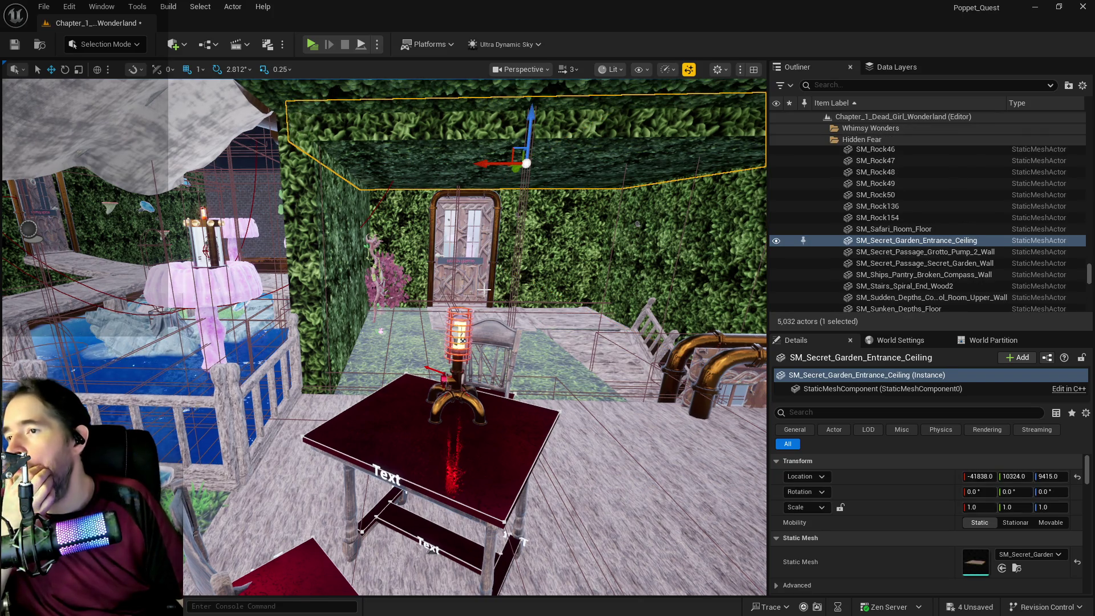
pyautogui.press('f')
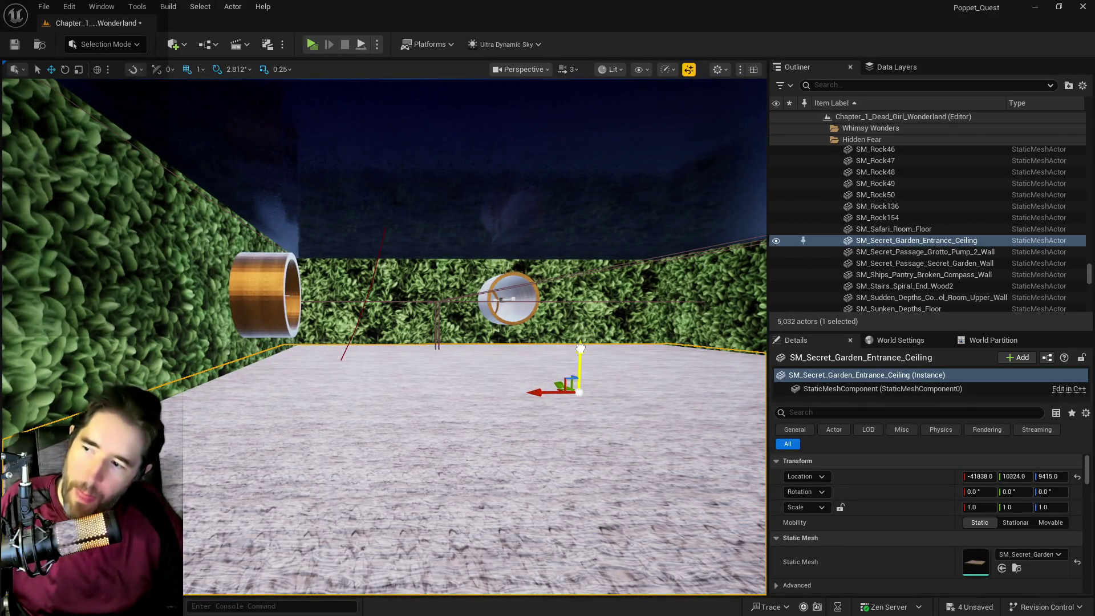
pyautogui.moveTo(580, 346); pyautogui.dragTo(582, 325)
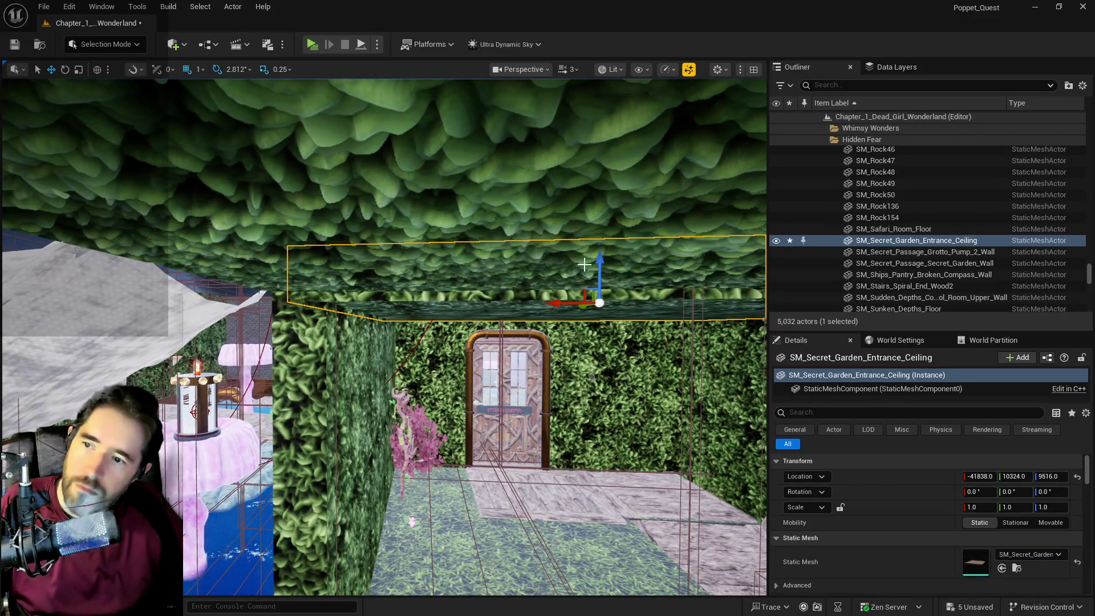
pyautogui.moveTo(602, 265); pyautogui.dragTo(603, 253)
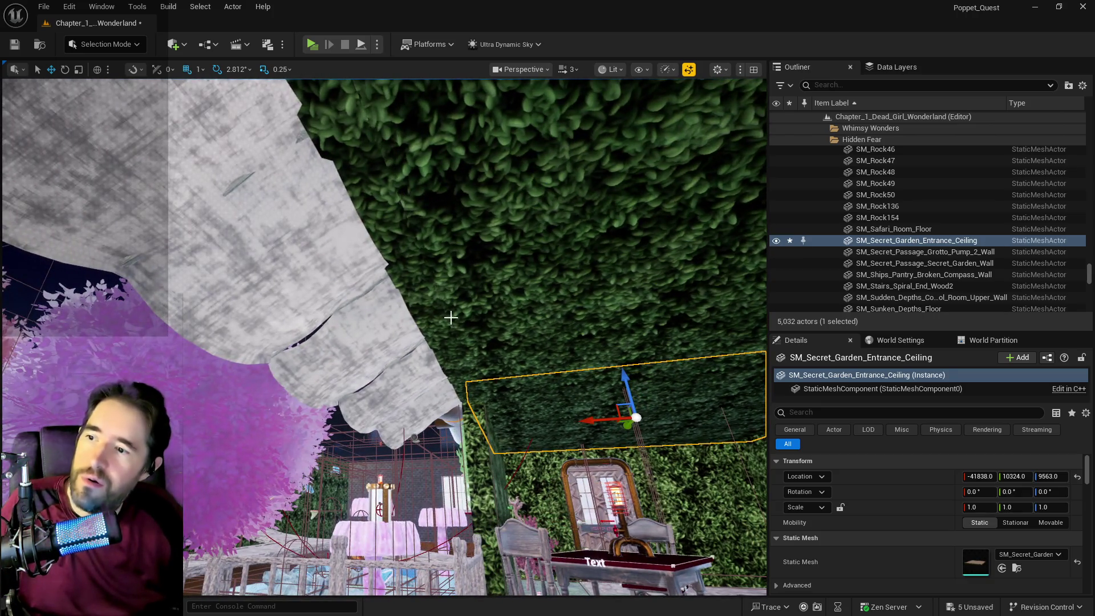
# - Select SM_Hidden_Grotto_Overhang_Ceiling and bring up its context menu
pyautogui.click(256, 229)
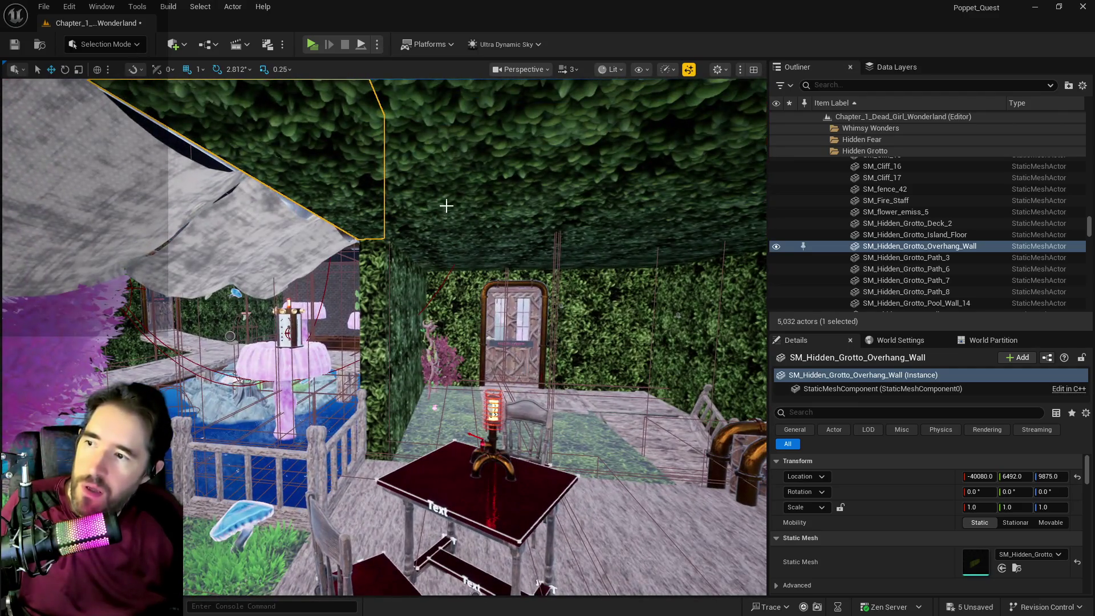
pyautogui.click(445, 205)
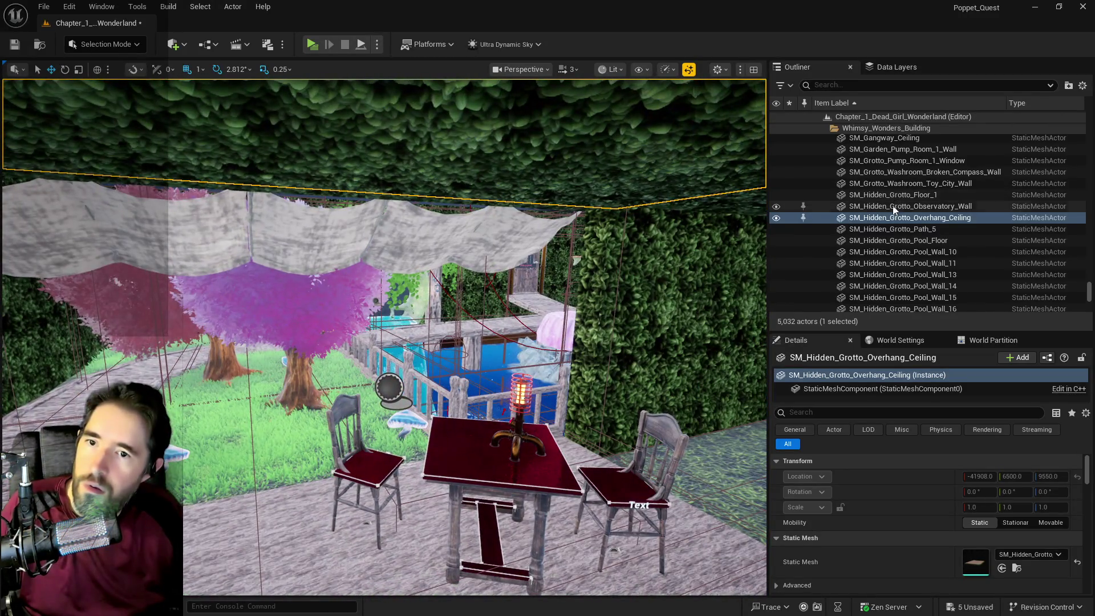
pyautogui.rightClick(907, 220)
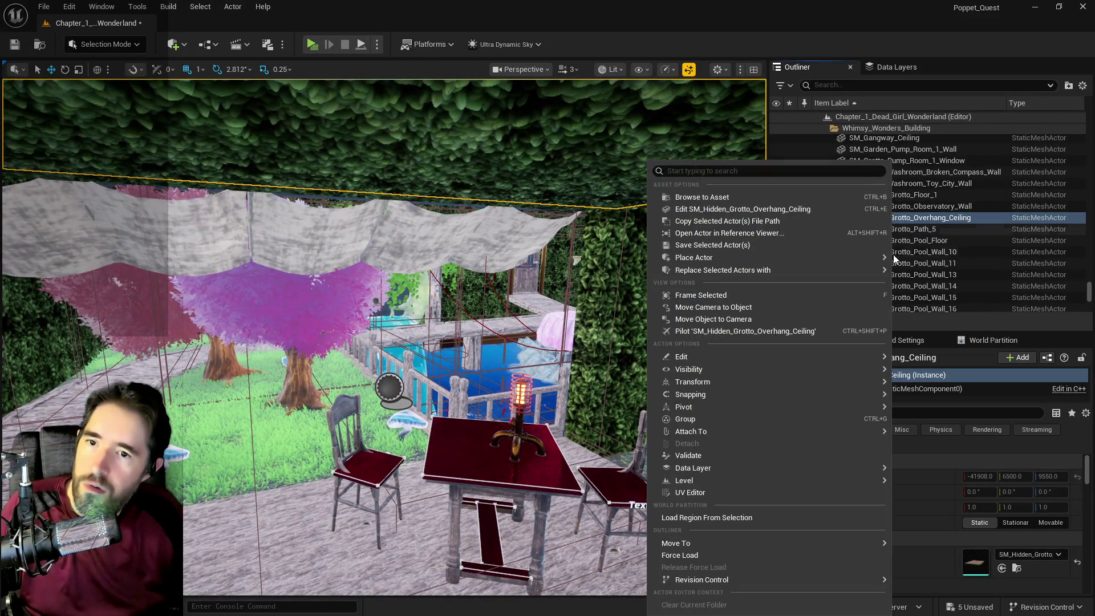
# - Unlock the overhang ceiling, set its Location Z to 9548, and fly toward the grotto edge
pyautogui.moveTo(689, 393)
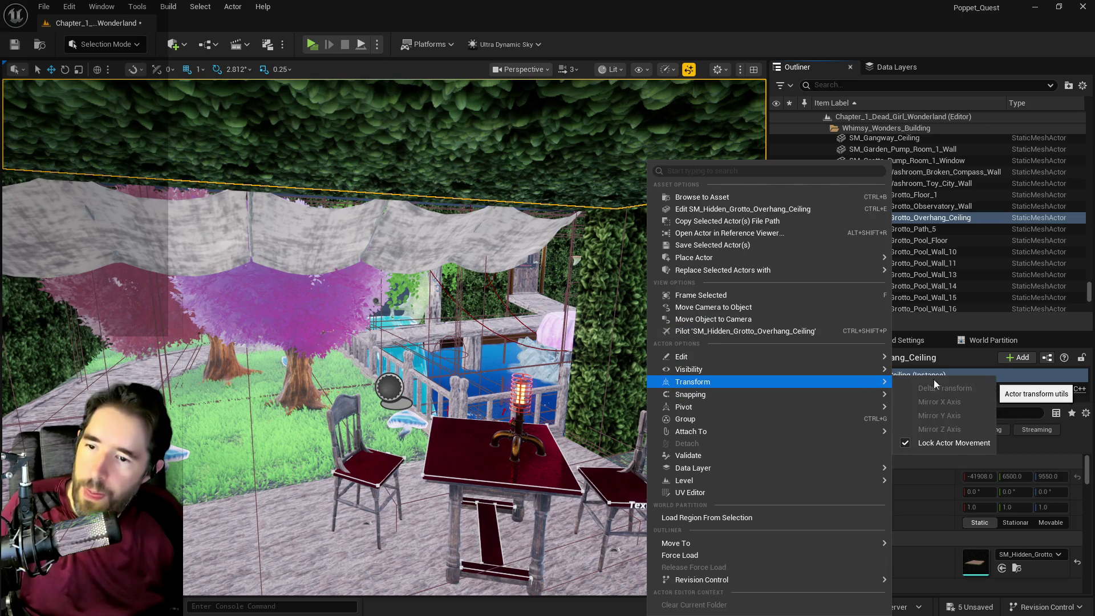
pyautogui.click(907, 442)
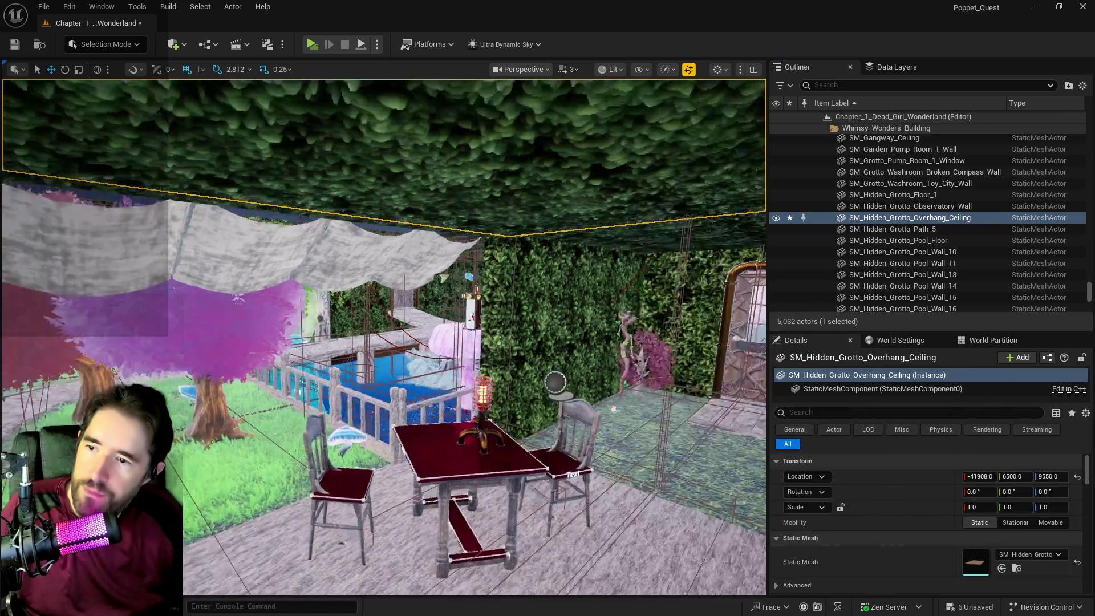
pyautogui.scroll(3, 690, 237)
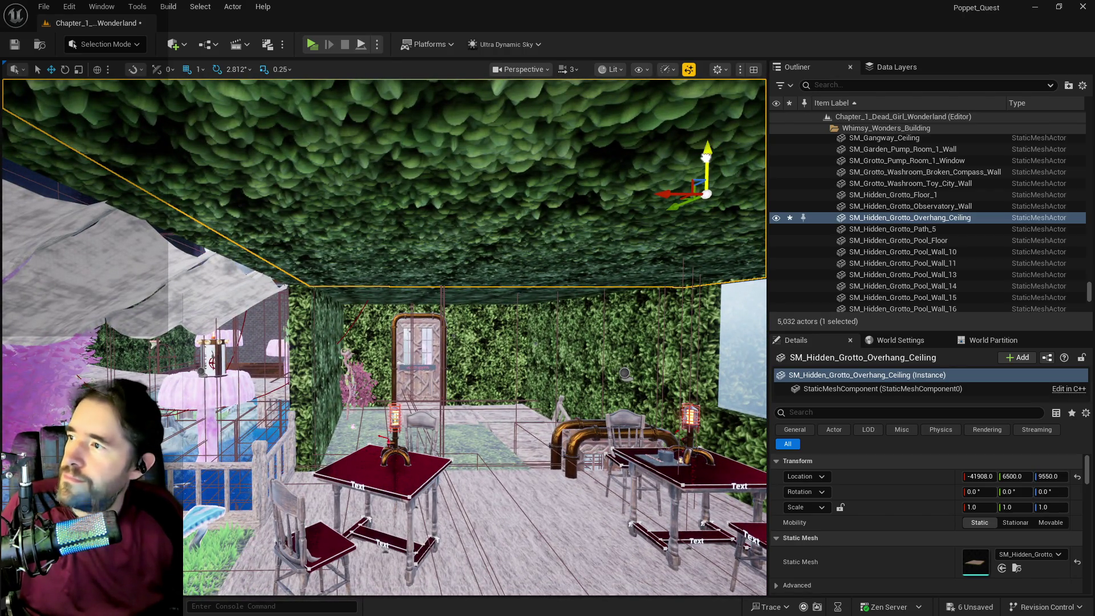
pyautogui.moveTo(707, 157); pyautogui.dragTo(707, 156)
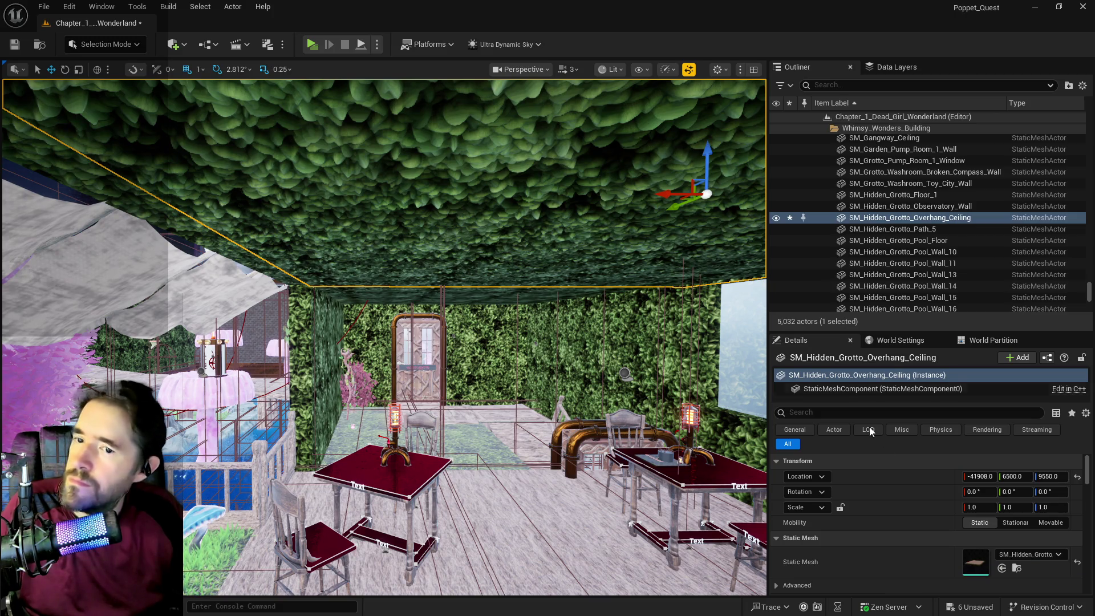
pyautogui.click(1048, 476)
pyautogui.moveTo(1048, 479); pyautogui.dragTo(1051, 478)
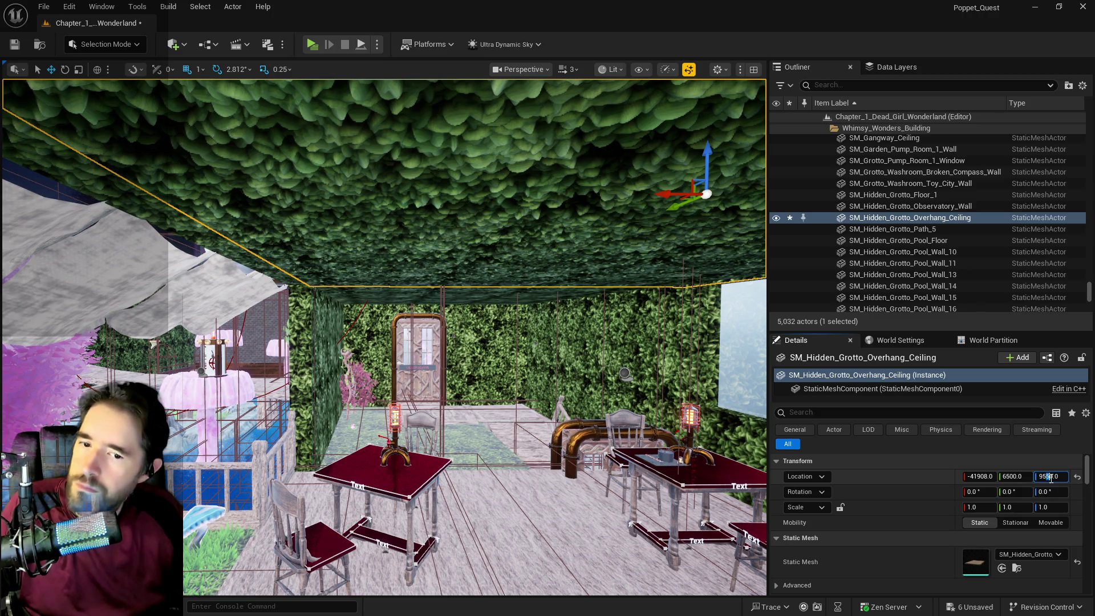
pyautogui.press('Return')
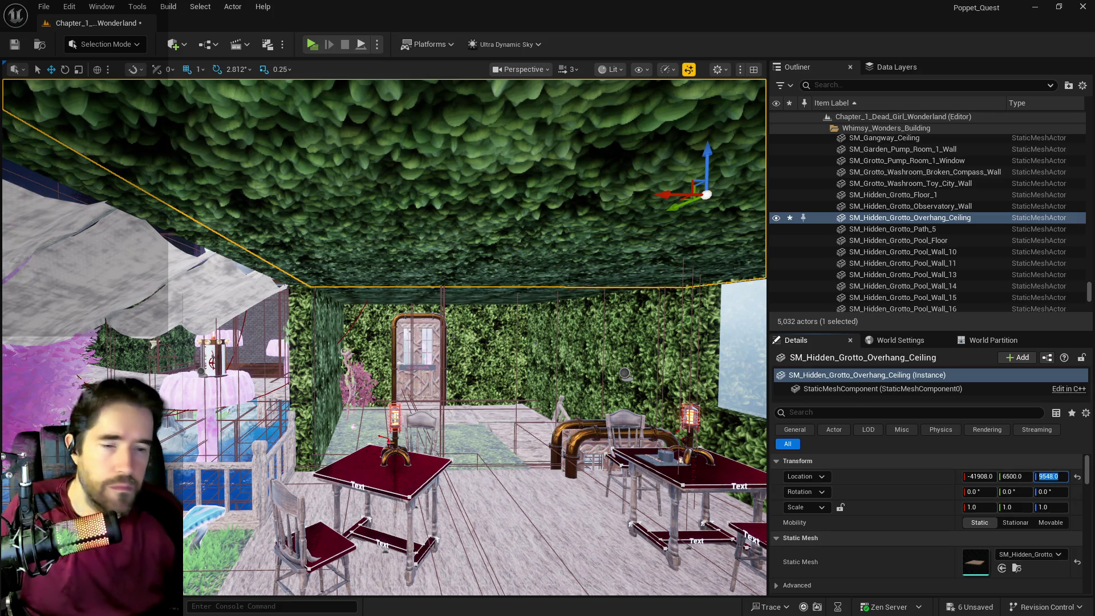
pyautogui.moveTo(384, 399)
pyautogui.mouseDown()
pyautogui.moveTo(365, 308)
pyautogui.moveTo(308, 308)
pyautogui.mouseUp()
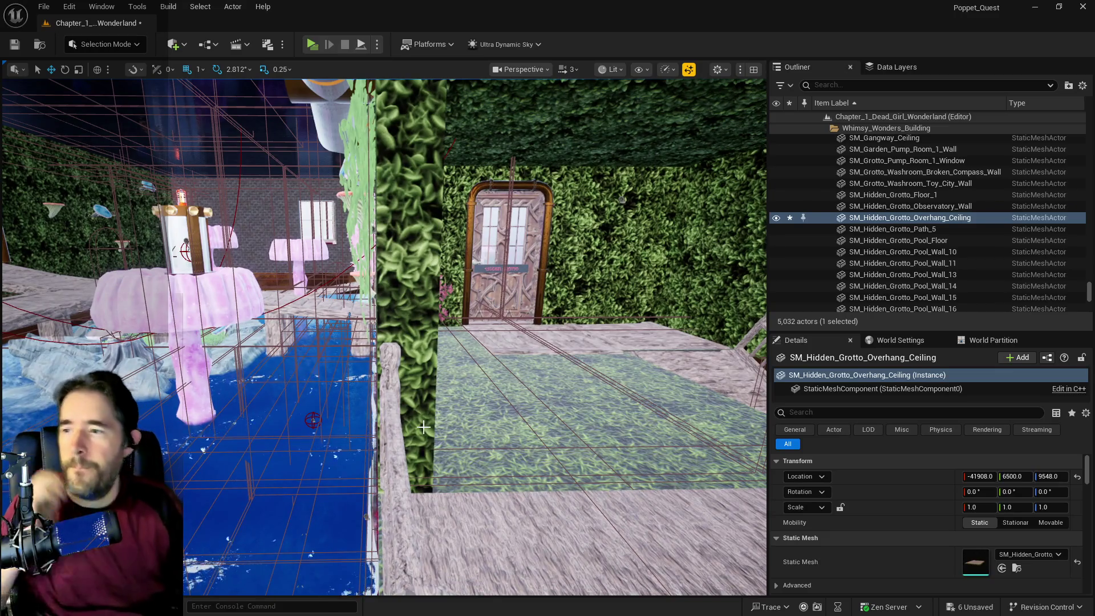
# - Select SM_Hidden_Grotto_Wall_1 and drag it along X to -40887
pyautogui.click(413, 329)
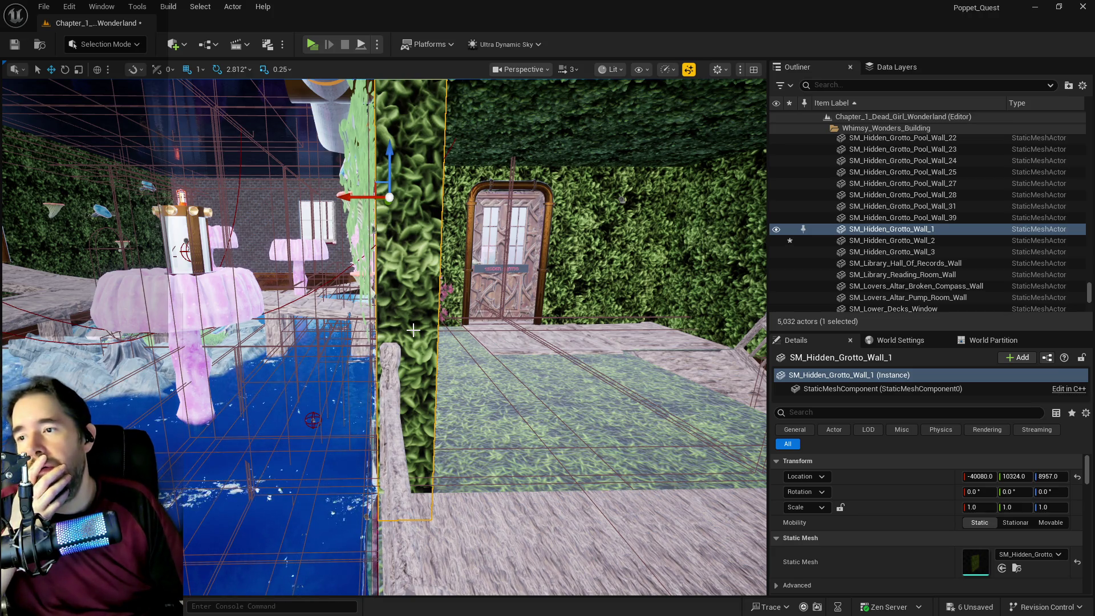
pyautogui.moveTo(482, 350); pyautogui.dragTo(522, 349)
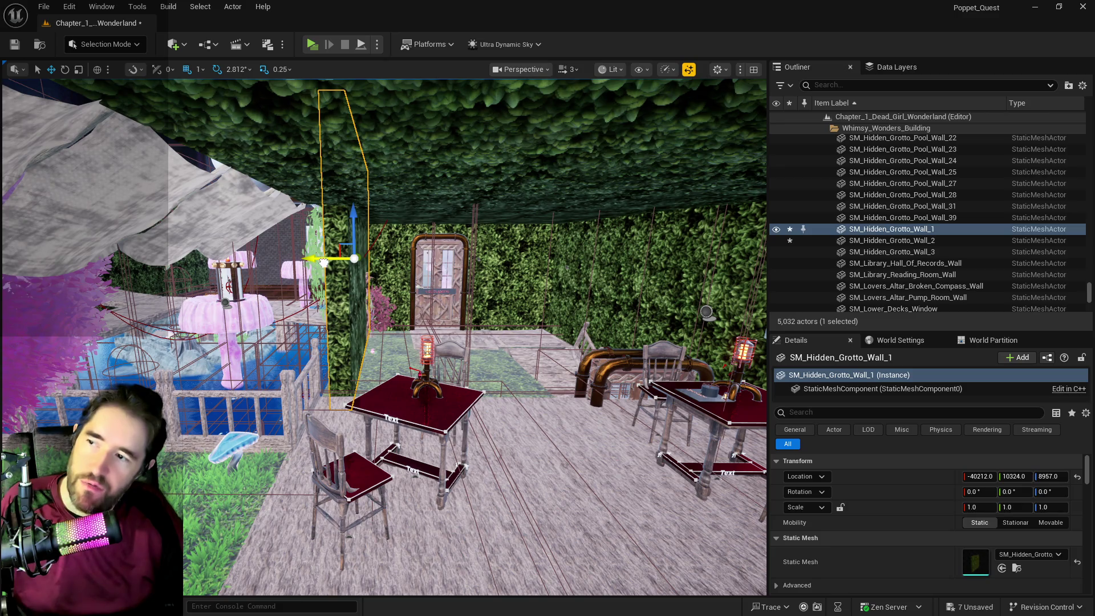
pyautogui.moveTo(323, 262); pyautogui.dragTo(371, 265)
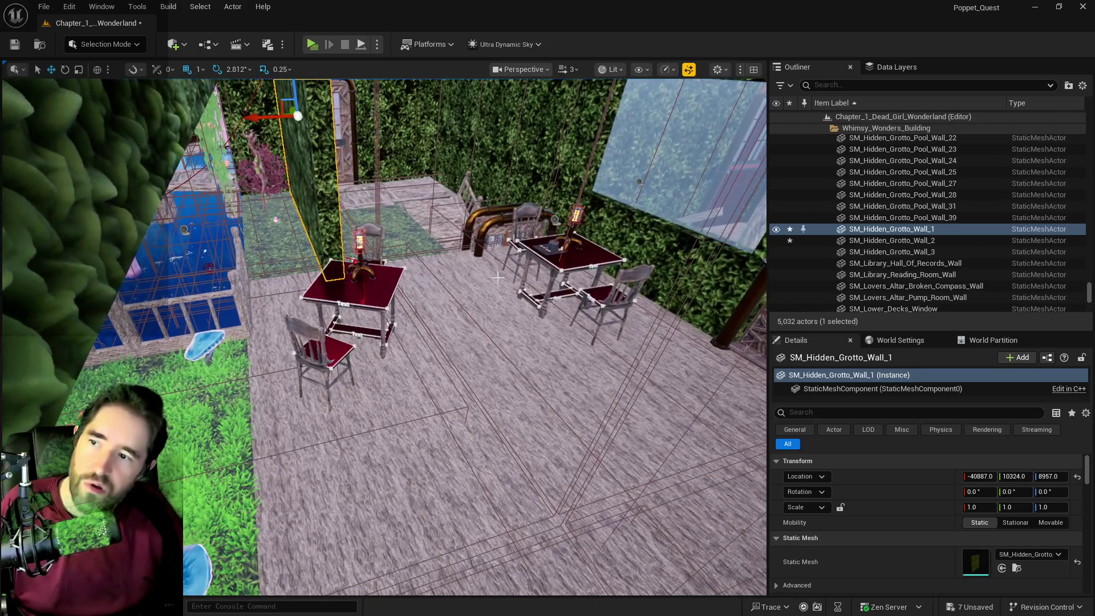
# - Scale SM_Hidden_Grotto_Deck_2 to Y 0.73 and slide it to Y 5827.446
pyautogui.click(498, 277)
pyautogui.press('f')
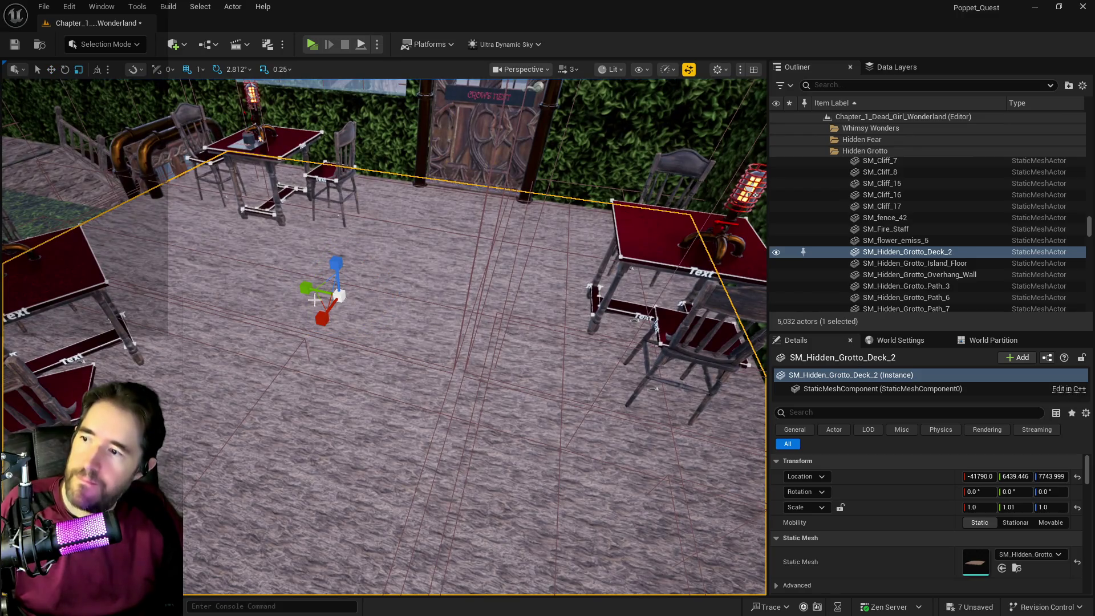
pyautogui.moveTo(315, 300); pyautogui.dragTo(337, 314)
pyautogui.press('w')
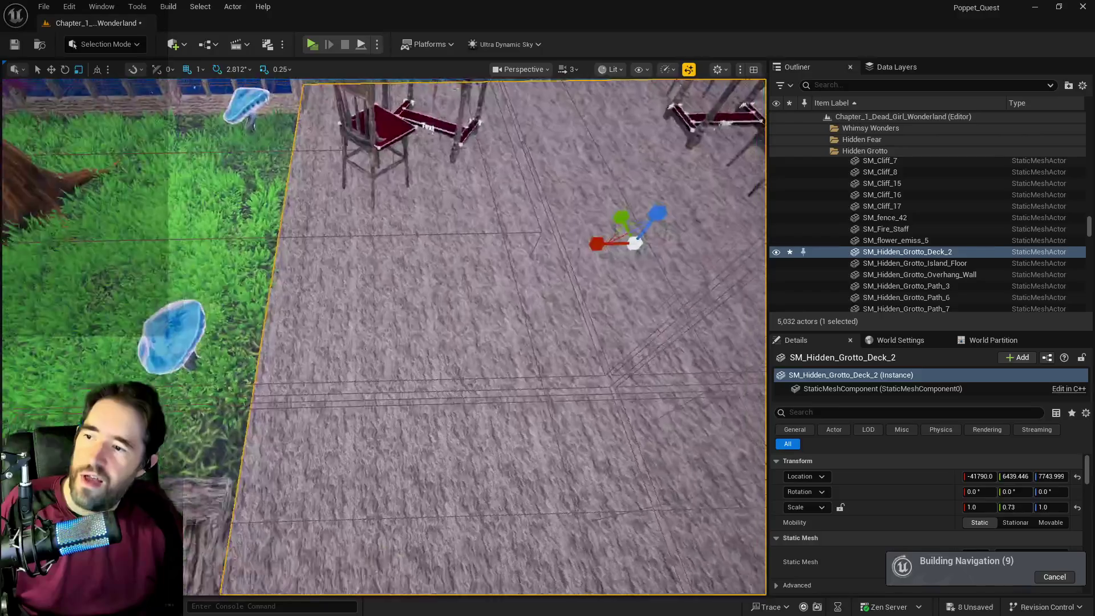
pyautogui.moveTo(473, 234)
pyautogui.mouseDown()
pyautogui.moveTo(490, 323)
pyautogui.moveTo(542, 320)
pyautogui.moveTo(509, 303)
pyautogui.mouseUp()
pyautogui.scroll(-3, 509, 303)
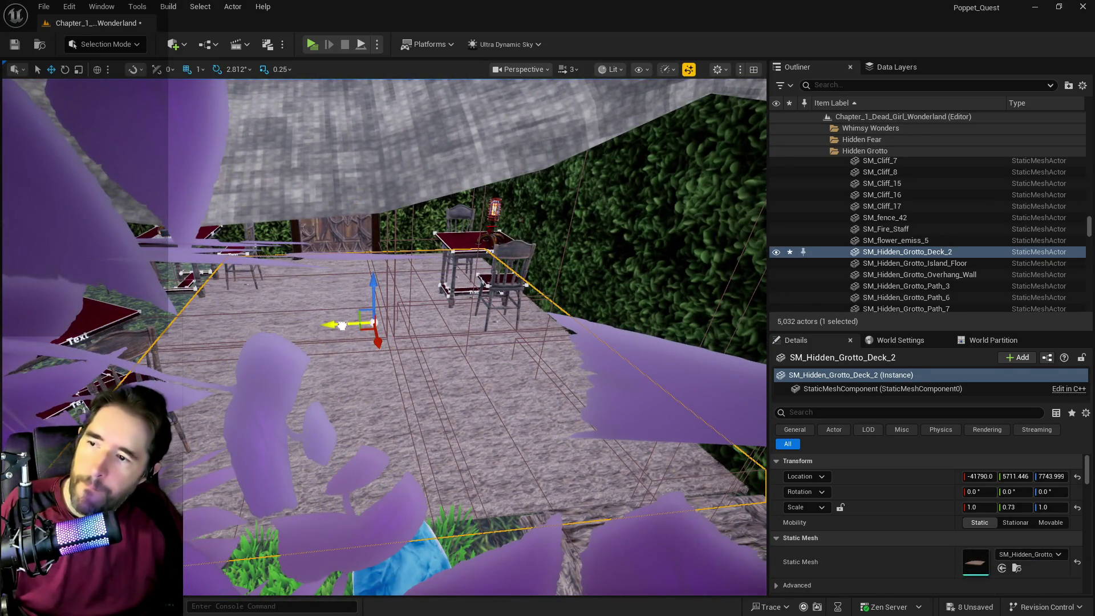
pyautogui.moveTo(341, 326); pyautogui.dragTo(331, 326)
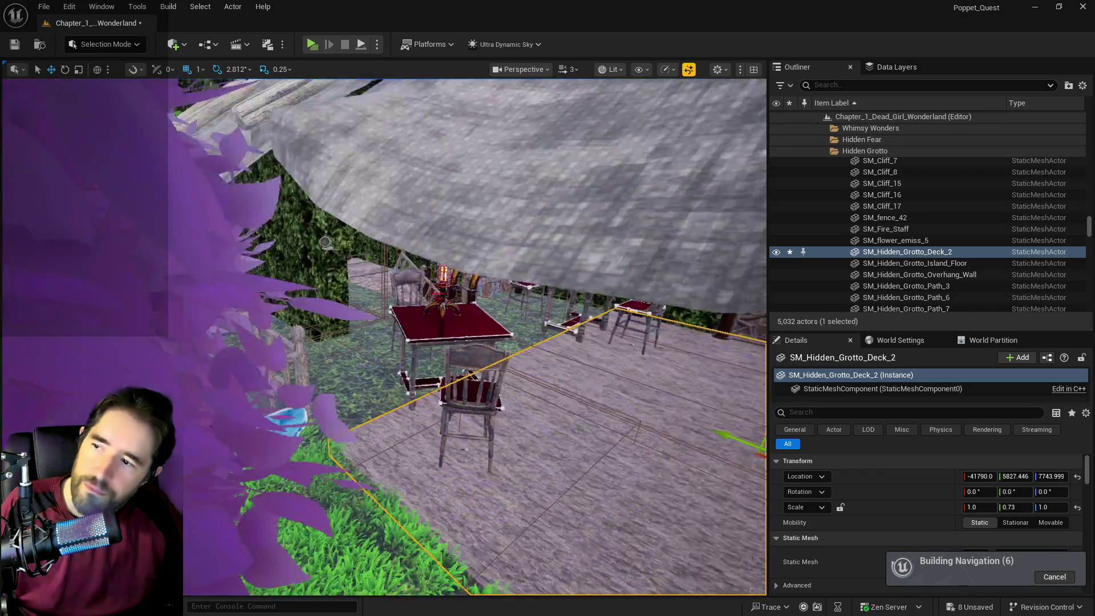
pyautogui.scroll(-3, 383, 336)
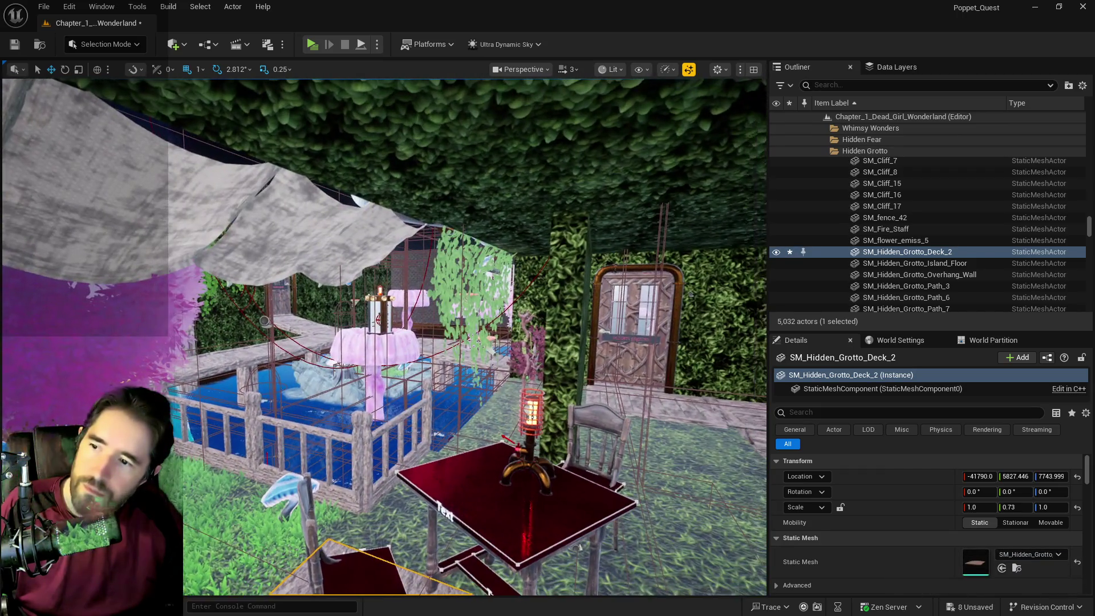
pyautogui.scroll(5, 383, 337)
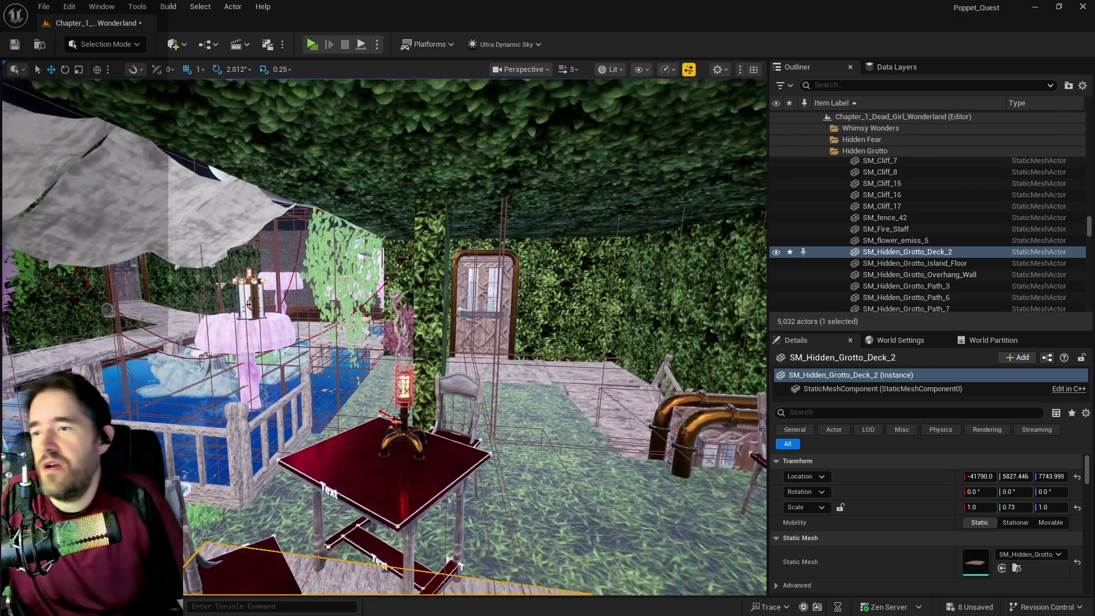
pyautogui.scroll(3, 384, 336)
pyautogui.scroll(-3, 383, 337)
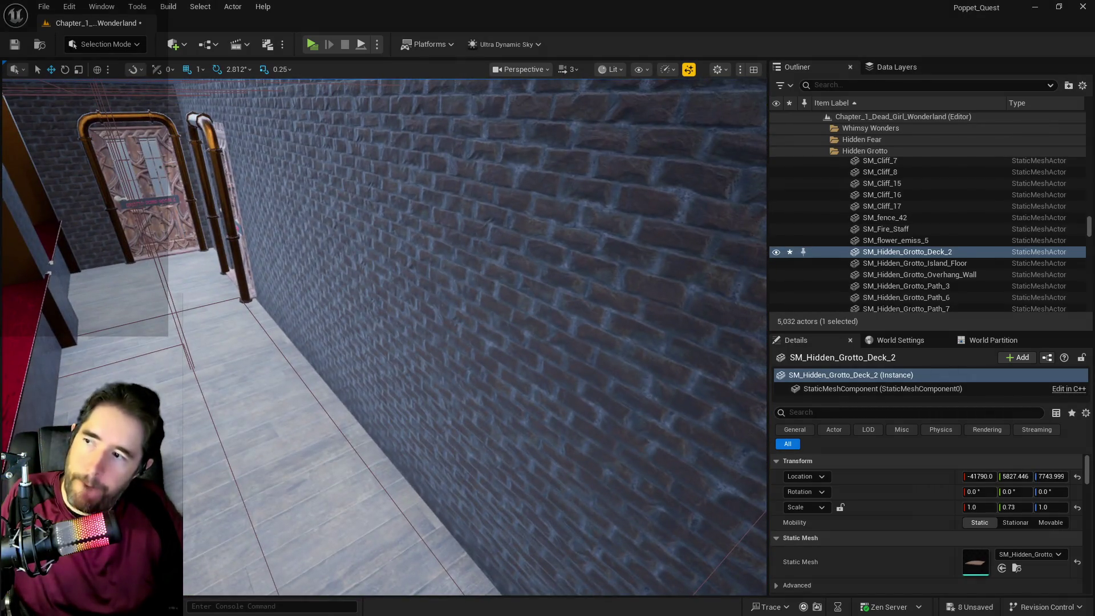
# - Select Box Brush8 and Box Brush13 and adjust their height along Z at the doorway
pyautogui.click(457, 285)
pyautogui.scroll(5, 410, 381)
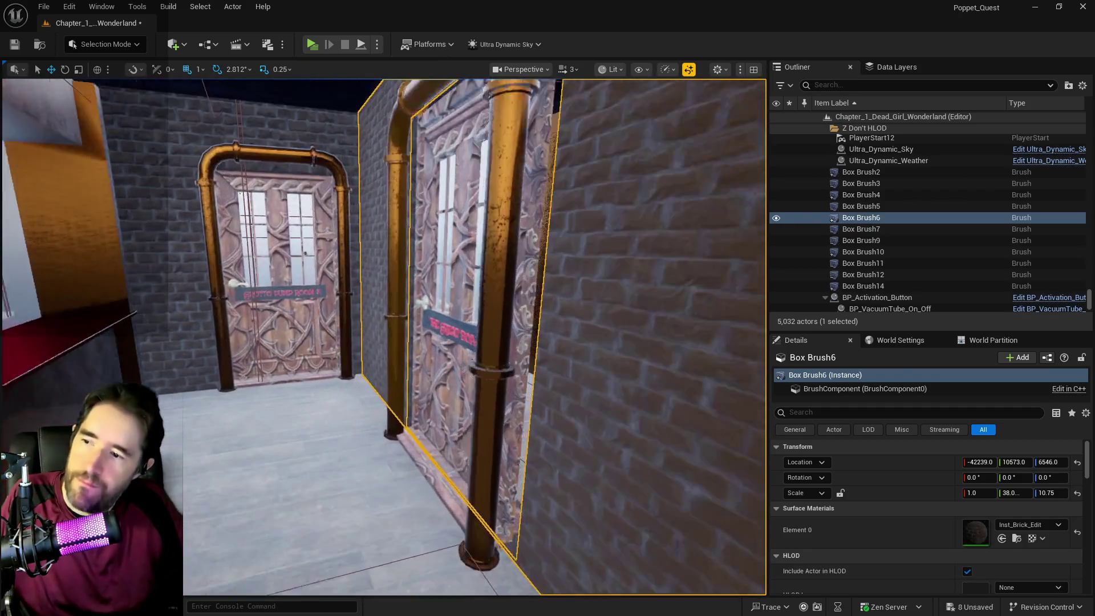
pyautogui.keyDown('ctrl'); pyautogui.click(410, 382); pyautogui.keyUp('ctrl')
pyautogui.moveTo(410, 382)
pyautogui.mouseDown()
pyautogui.moveTo(382, 371)
pyautogui.moveTo(388, 400)
pyautogui.moveTo(400, 365)
pyautogui.moveTo(382, 399)
pyautogui.moveTo(329, 267)
pyautogui.moveTo(344, 139)
pyautogui.moveTo(291, 218)
pyautogui.mouseUp()
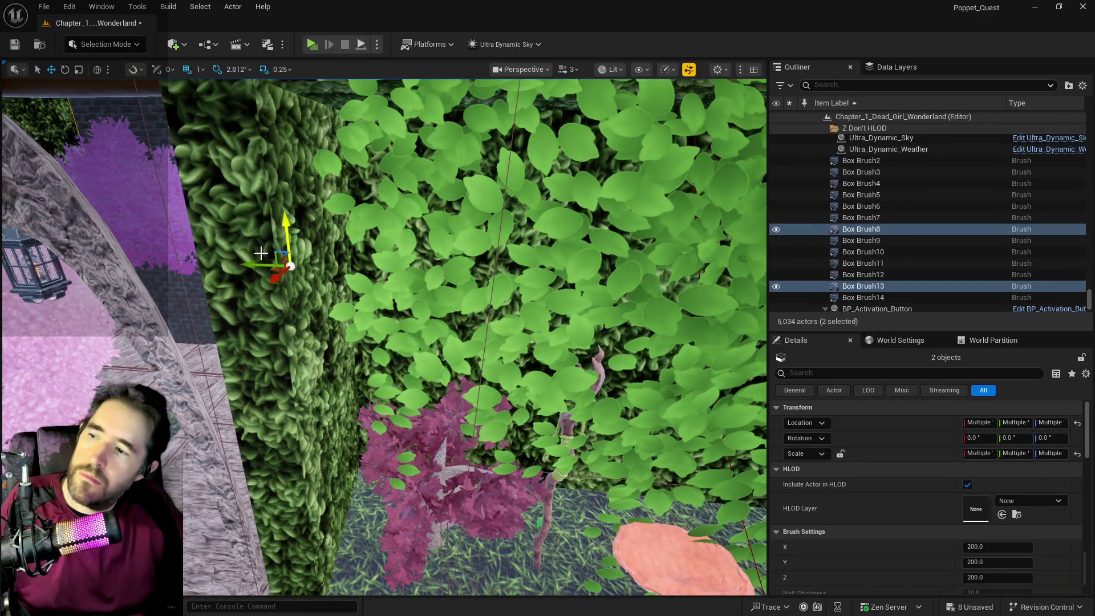
pyautogui.moveTo(304, 263)
pyautogui.mouseDown()
pyautogui.moveTo(254, 252)
pyautogui.moveTo(281, 256)
pyautogui.mouseUp()
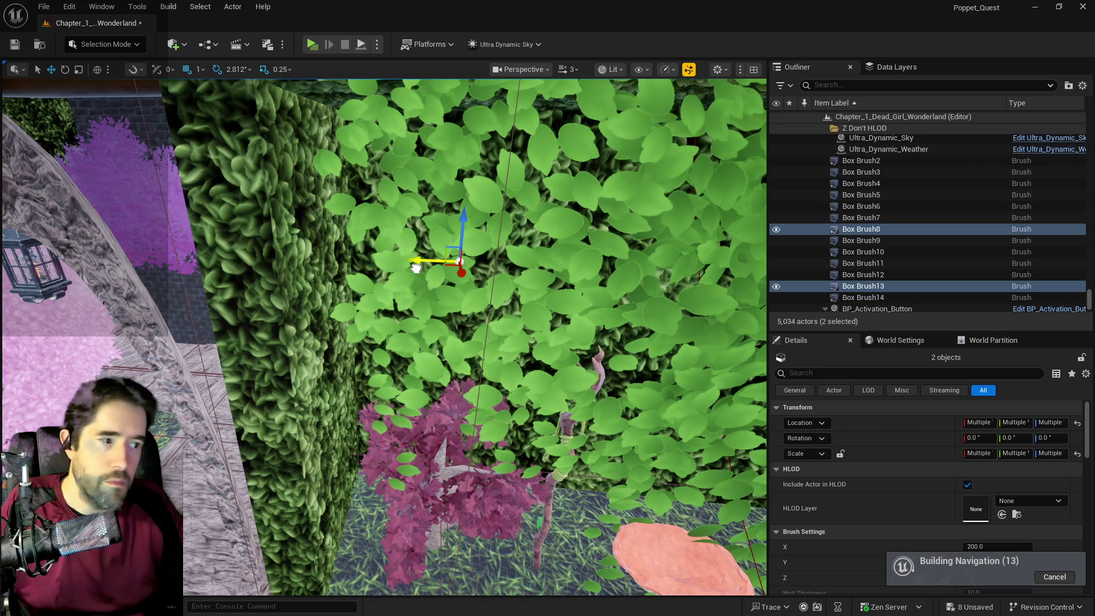
pyautogui.moveTo(416, 268); pyautogui.dragTo(443, 257)
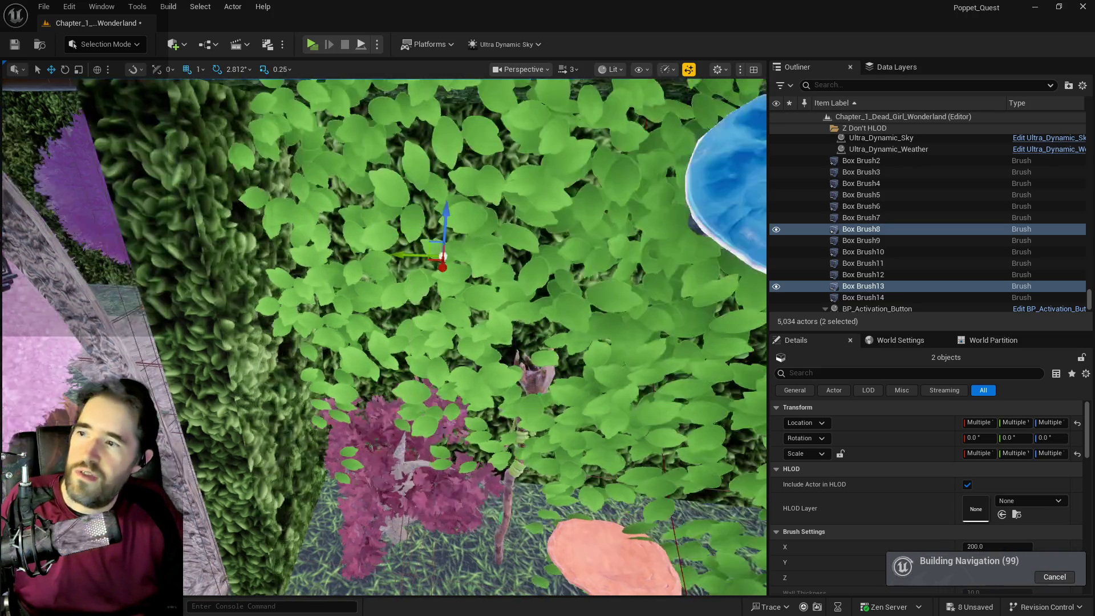
pyautogui.press('f')
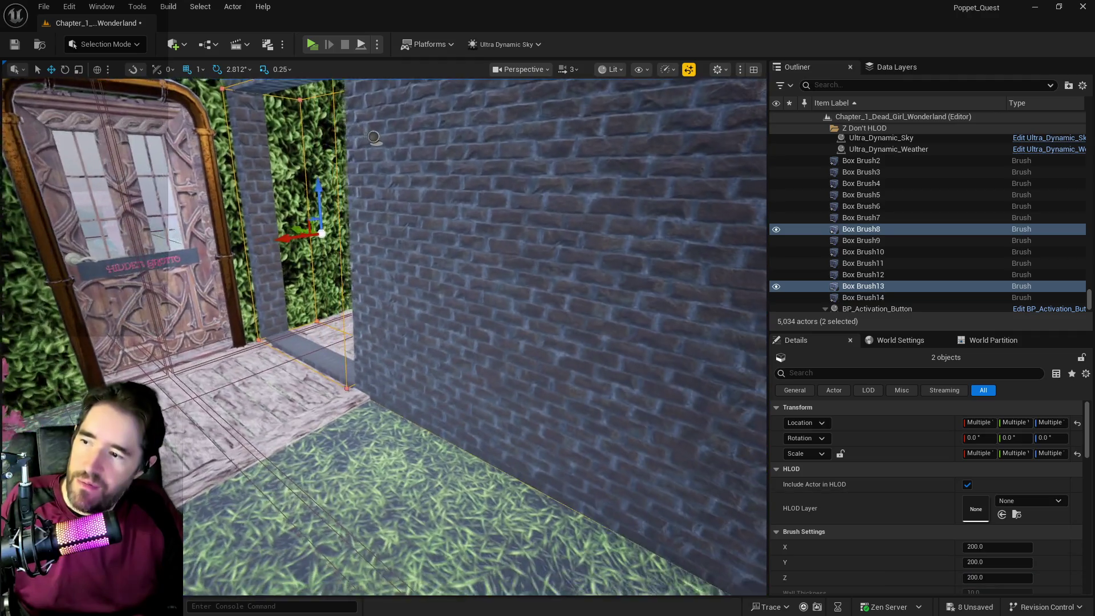
pyautogui.press('f')
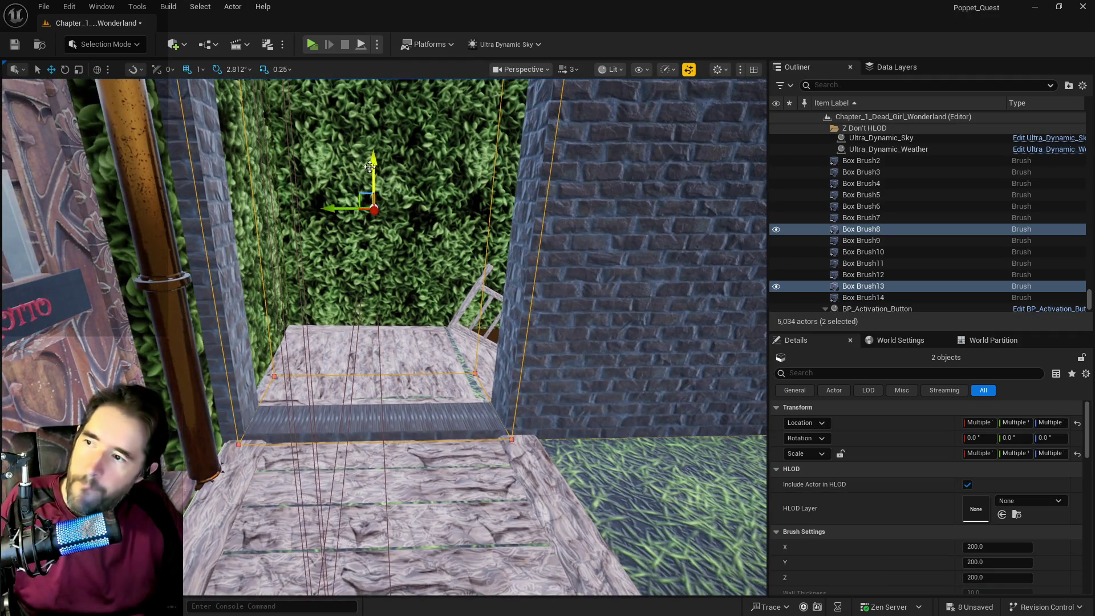
pyautogui.moveTo(370, 166); pyautogui.dragTo(366, 176)
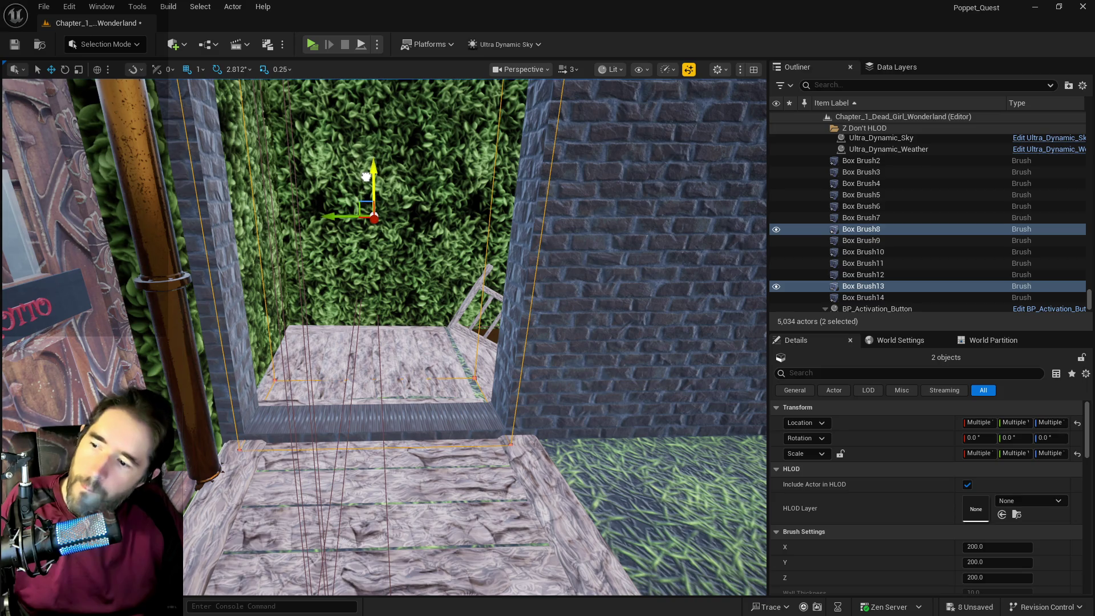
pyautogui.scroll(5, 366, 177)
pyautogui.moveTo(367, 177)
pyautogui.mouseDown()
pyautogui.moveTo(302, 223)
pyautogui.moveTo(422, 226)
pyautogui.mouseUp()
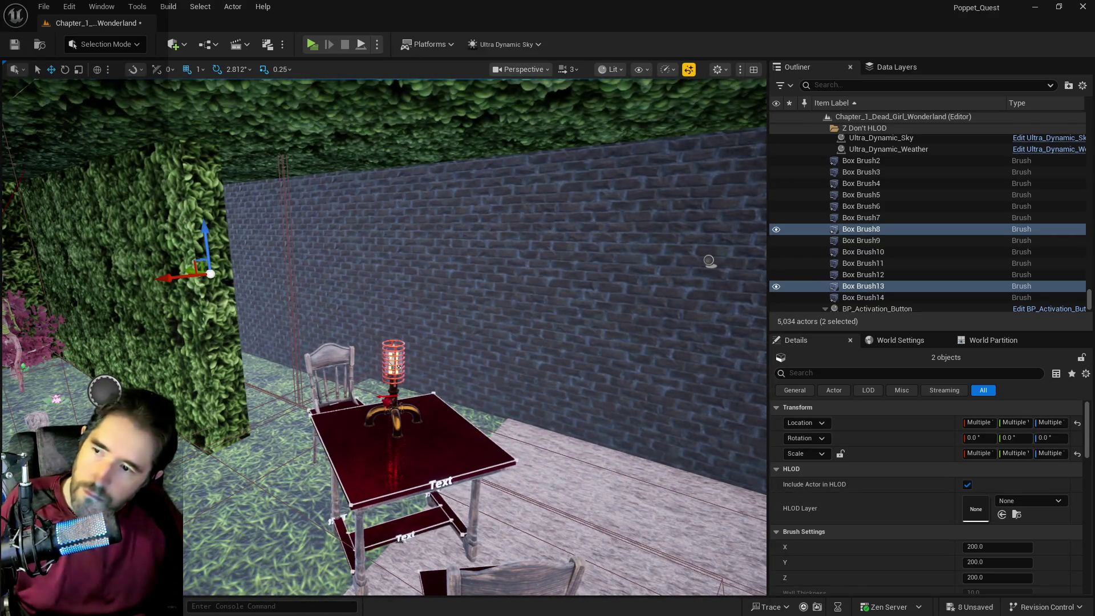
# - Shrink Box Brush8 alone to Y scale 28.75, exposing the door
pyautogui.click(342, 176)
pyautogui.moveTo(262, 242)
pyautogui.mouseDown()
pyautogui.moveTo(243, 243)
pyautogui.moveTo(246, 254)
pyautogui.mouseUp()
pyautogui.press('w')
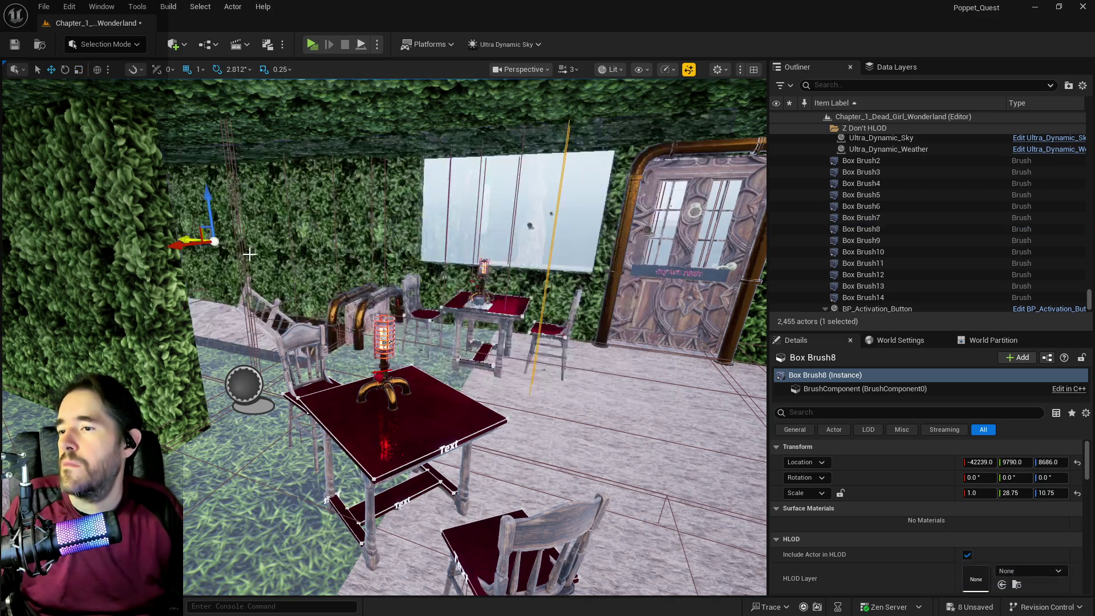
pyautogui.moveTo(321, 276)
pyautogui.mouseDown()
pyautogui.moveTo(399, 274)
pyautogui.moveTo(379, 268)
pyautogui.mouseUp()
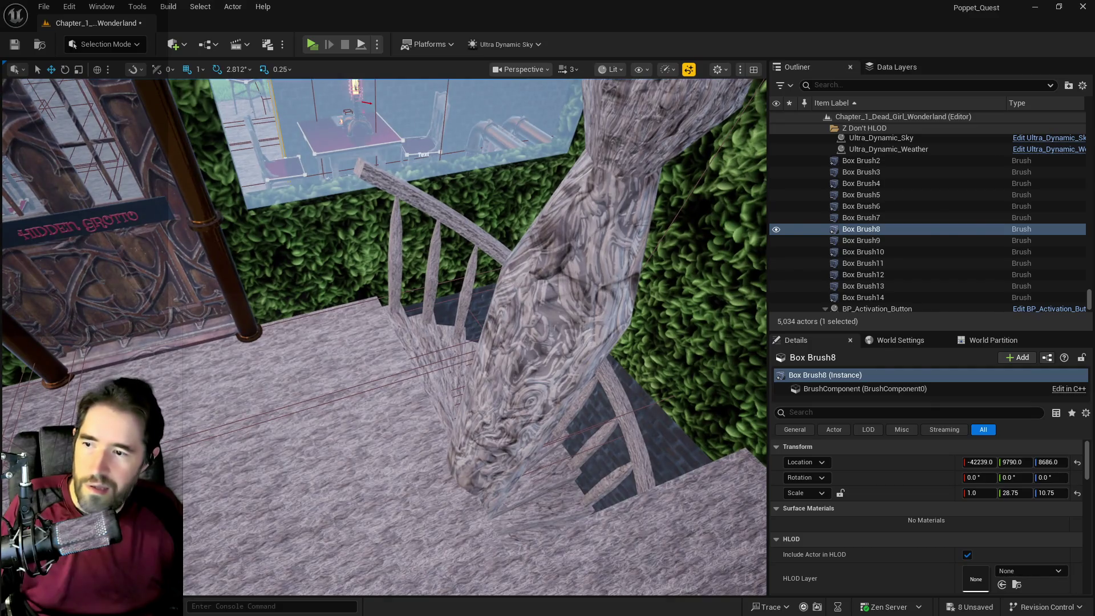
# - Alt-drag SM_Stairs_Spiral_End_Wood2 along X to create Wood3 at X -43147
pyautogui.click(605, 399)
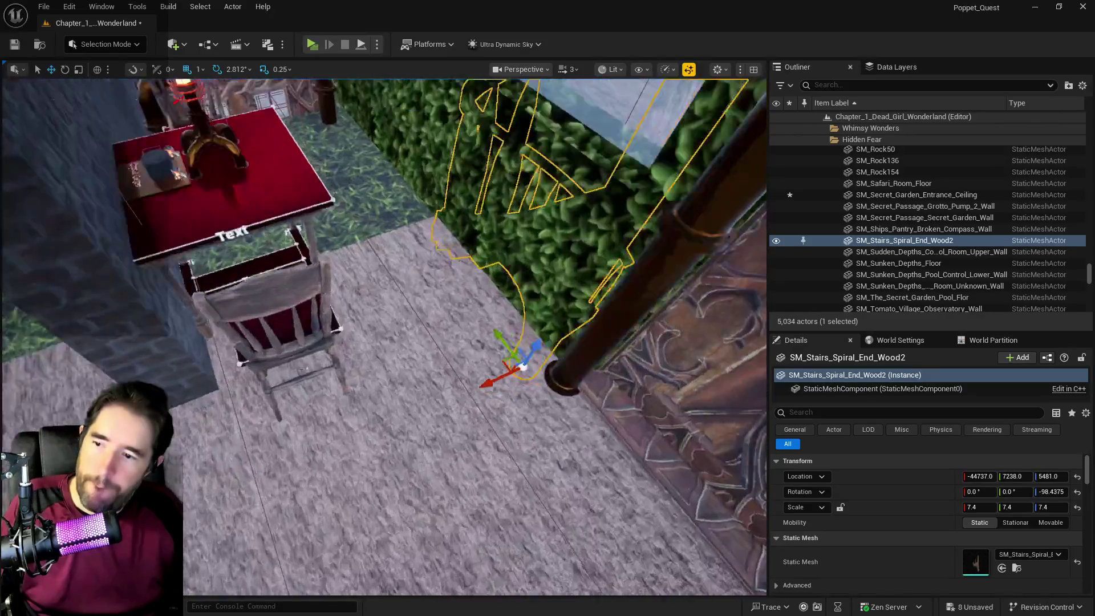
pyautogui.press('f')
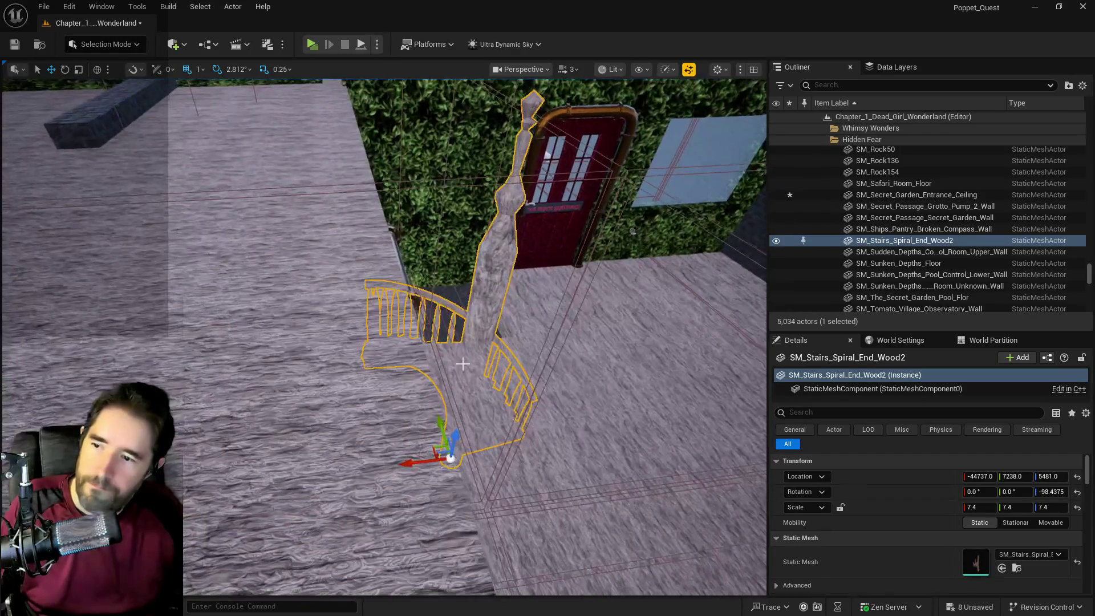
pyautogui.moveTo(413, 461); pyautogui.dragTo(297, 475)
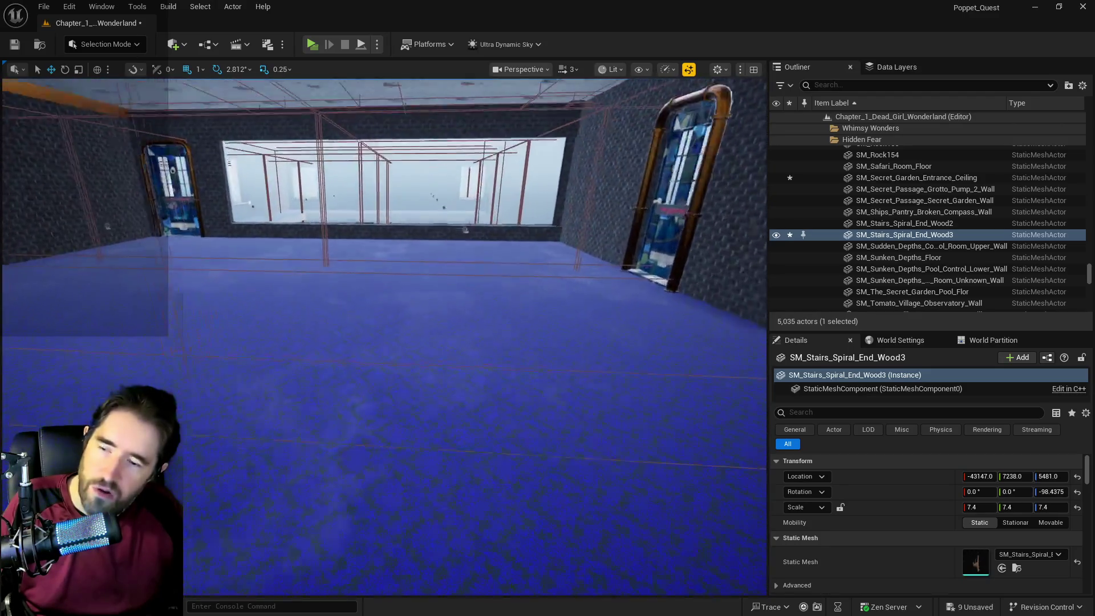
pyautogui.moveTo(383, 337); pyautogui.dragTo(297, 336)
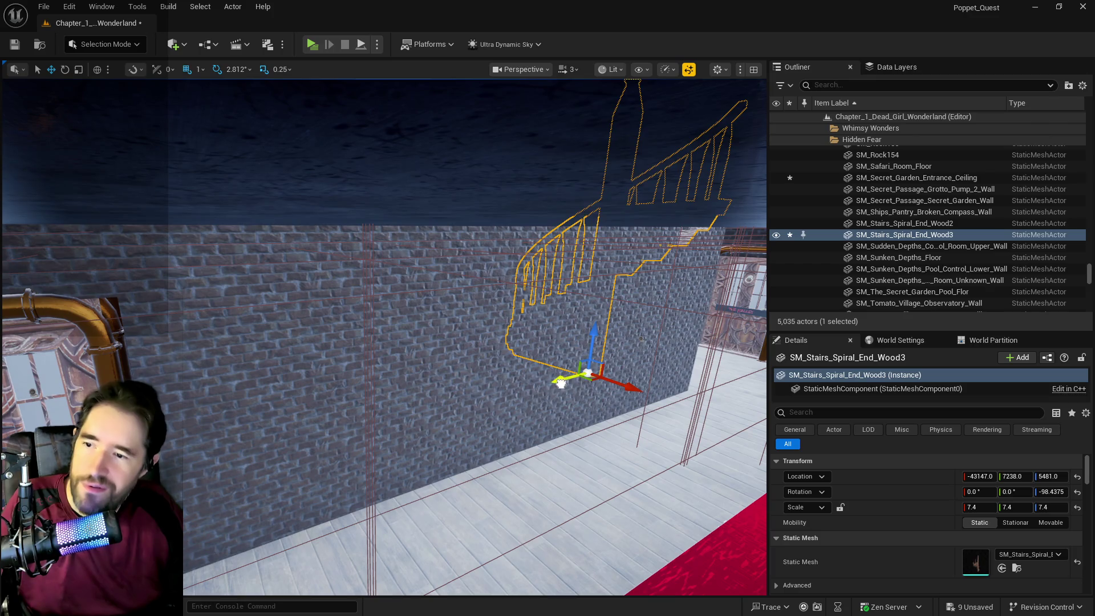
# - Move SM_Stairs_Spiral_End_Wood3 to -42527, 10831, 5481, rotated -11.25°, against the brick wall
pyautogui.moveTo(565, 381)
pyautogui.mouseDown()
pyautogui.moveTo(244, 447)
pyautogui.moveTo(35, 451)
pyautogui.mouseUp()
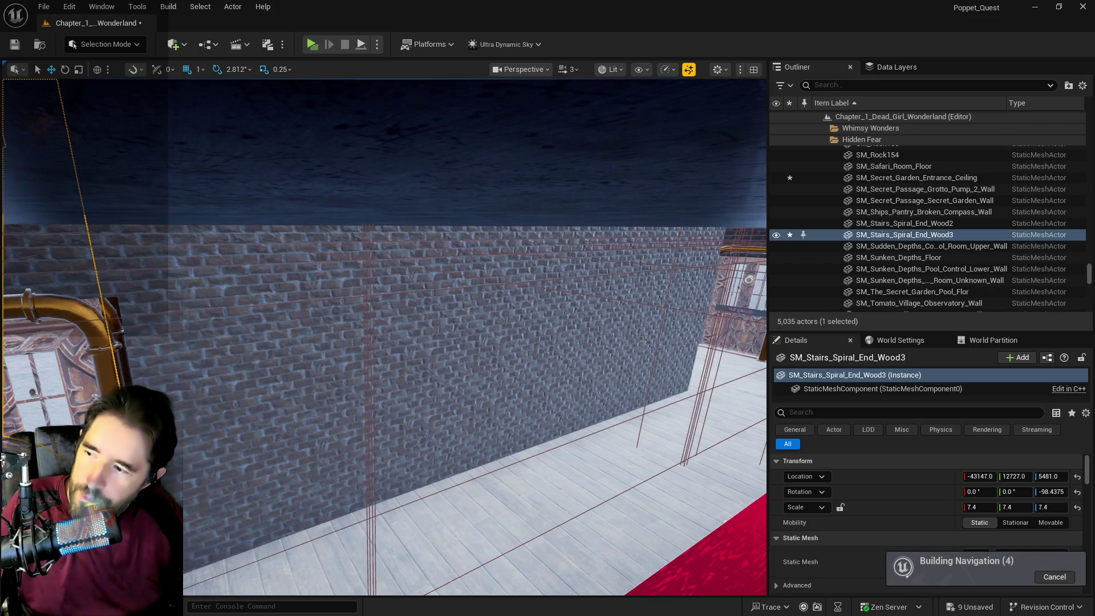
pyautogui.press('f')
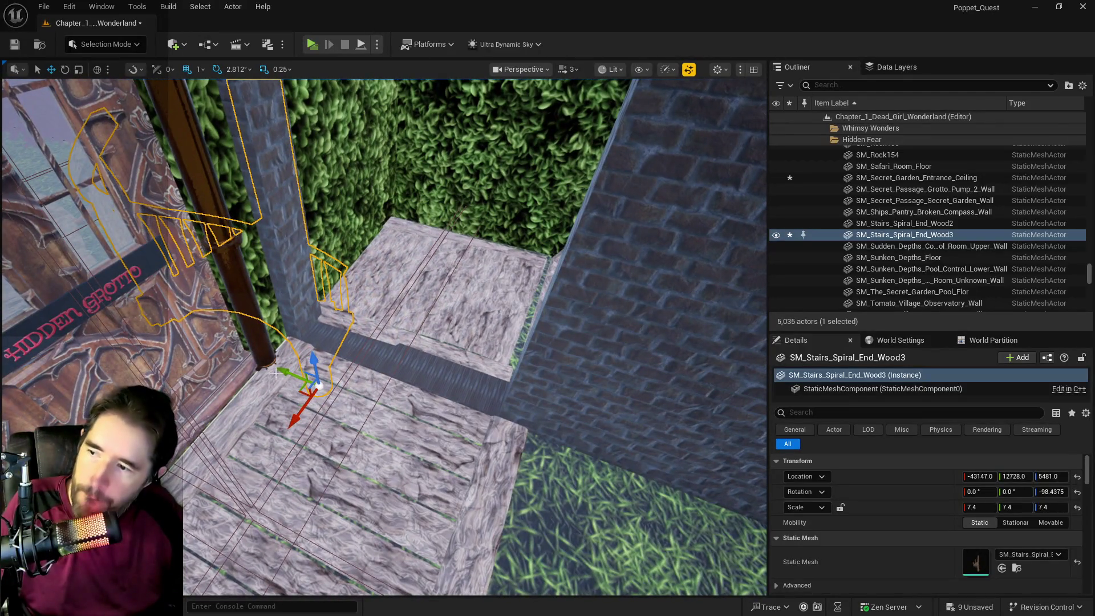
pyautogui.moveTo(294, 376)
pyautogui.mouseDown()
pyautogui.moveTo(378, 384)
pyautogui.moveTo(416, 409)
pyautogui.mouseUp()
pyautogui.press('e')
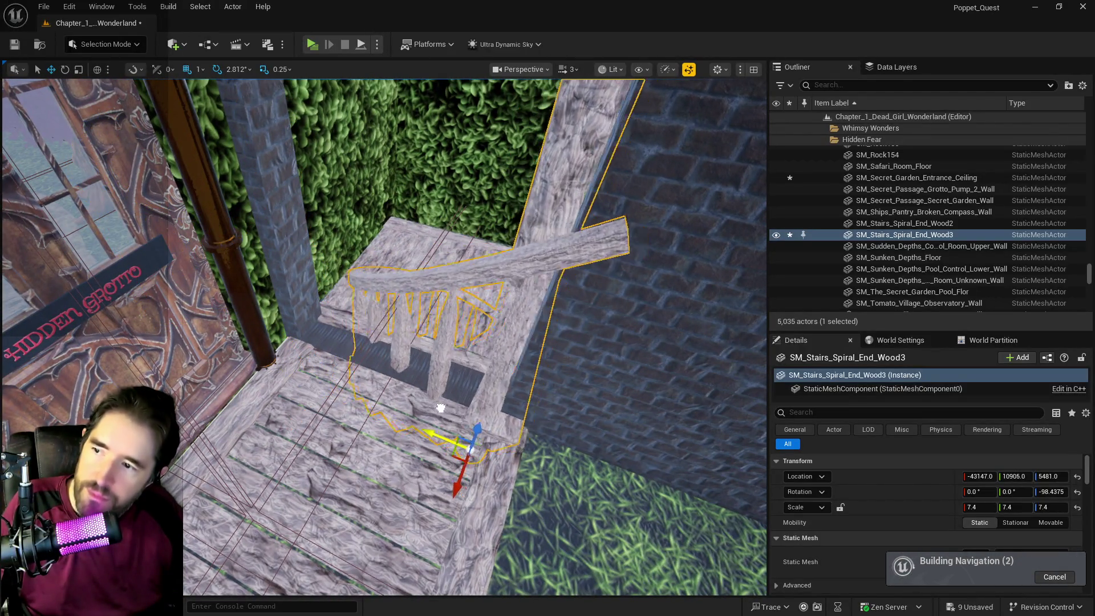
pyautogui.moveTo(480, 488); pyautogui.dragTo(422, 503)
pyautogui.press('w')
pyautogui.moveTo(456, 447)
pyautogui.mouseDown()
pyautogui.moveTo(440, 430)
pyautogui.moveTo(454, 435)
pyautogui.mouseUp()
pyautogui.moveTo(470, 484)
pyautogui.mouseDown()
pyautogui.moveTo(459, 515)
pyautogui.moveTo(455, 473)
pyautogui.mouseUp()
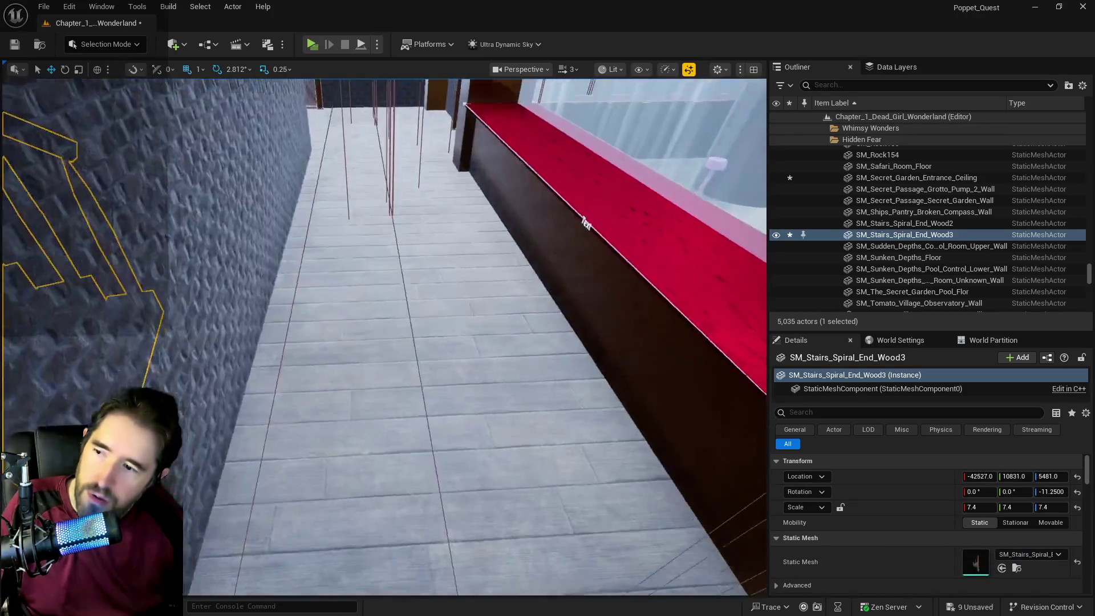
pyautogui.press('f')
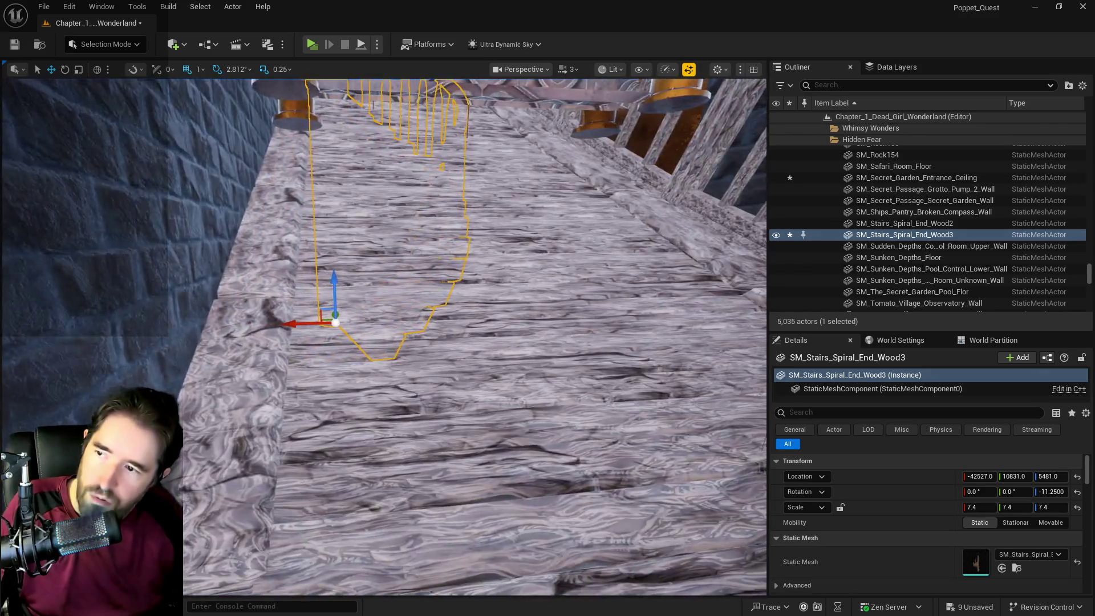
pyautogui.scroll(2, 383, 337)
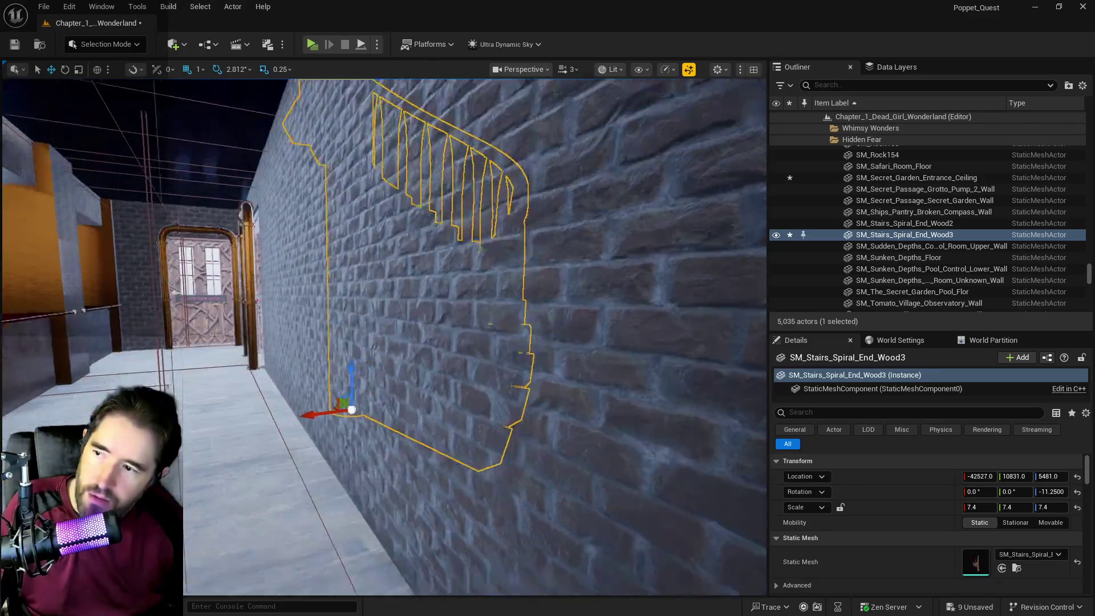
pyautogui.scroll(-3, 383, 337)
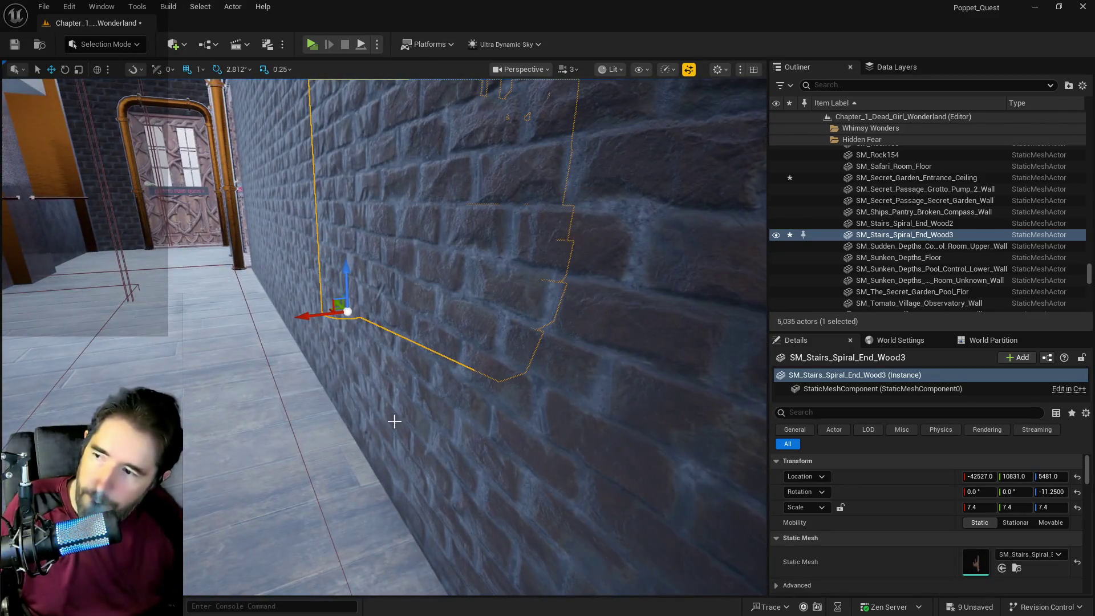
# - Lower the copied stair end SM_Stairs_Spiral_End_Wood4 to Z 3180 atop the staircase
pyautogui.moveTo(335, 308)
pyautogui.mouseDown()
pyautogui.moveTo(514, 411)
pyautogui.moveTo(576, 425)
pyautogui.mouseUp()
pyautogui.press('f')
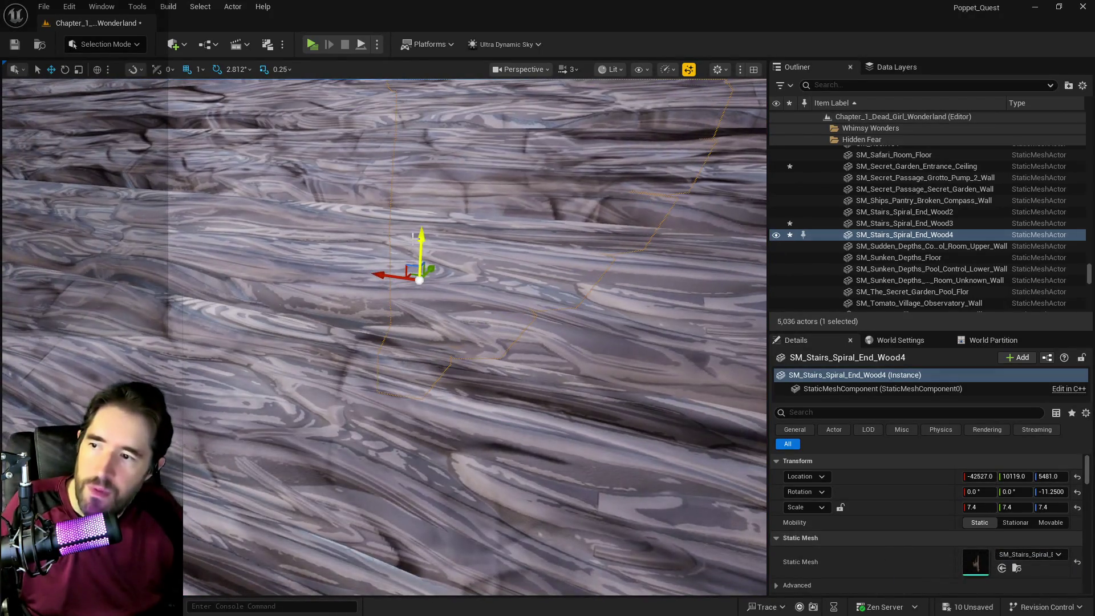
pyautogui.moveTo(414, 239)
pyautogui.mouseDown()
pyautogui.moveTo(398, 481)
pyautogui.moveTo(388, 468)
pyautogui.moveTo(354, 491)
pyautogui.moveTo(348, 513)
pyautogui.moveTo(368, 517)
pyautogui.mouseUp()
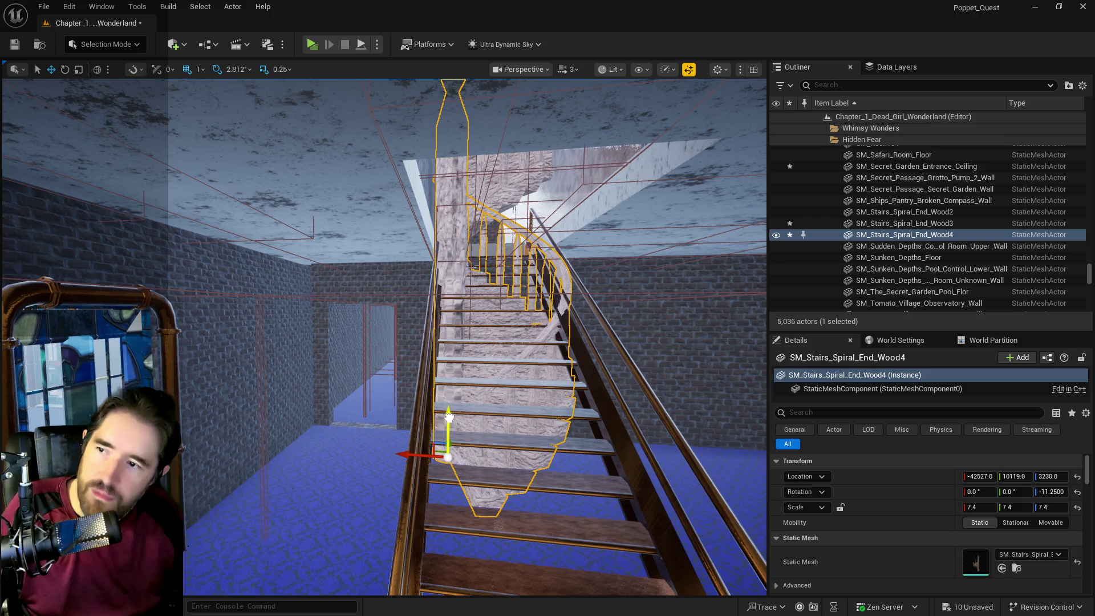
pyautogui.moveTo(450, 418)
pyautogui.mouseDown()
pyautogui.moveTo(449, 468)
pyautogui.moveTo(448, 418)
pyautogui.moveTo(462, 428)
pyautogui.moveTo(439, 436)
pyautogui.mouseUp()
# - View the staircase head-on and select the metal staircase beneath the wood stair
pyautogui.moveTo(472, 532)
pyautogui.mouseDown()
pyautogui.moveTo(465, 514)
pyautogui.moveTo(599, 464)
pyautogui.moveTo(508, 502)
pyautogui.moveTo(441, 449)
pyautogui.mouseUp()
pyautogui.moveTo(328, 467)
pyautogui.mouseDown()
pyautogui.moveTo(263, 274)
pyautogui.moveTo(548, 479)
pyautogui.mouseUp()
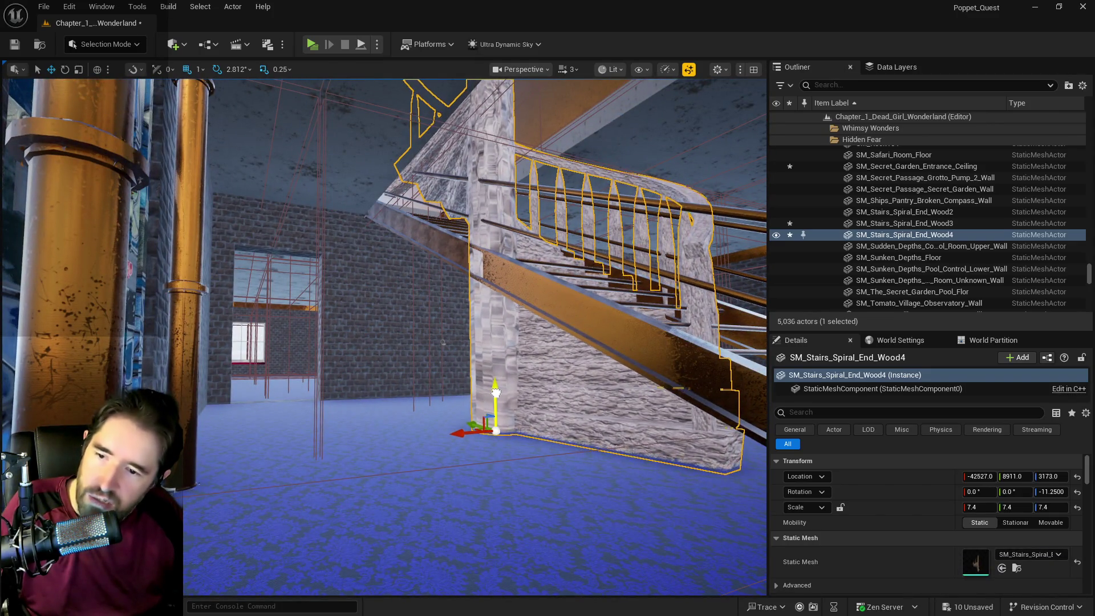
pyautogui.moveTo(443, 343); pyautogui.dragTo(539, 293)
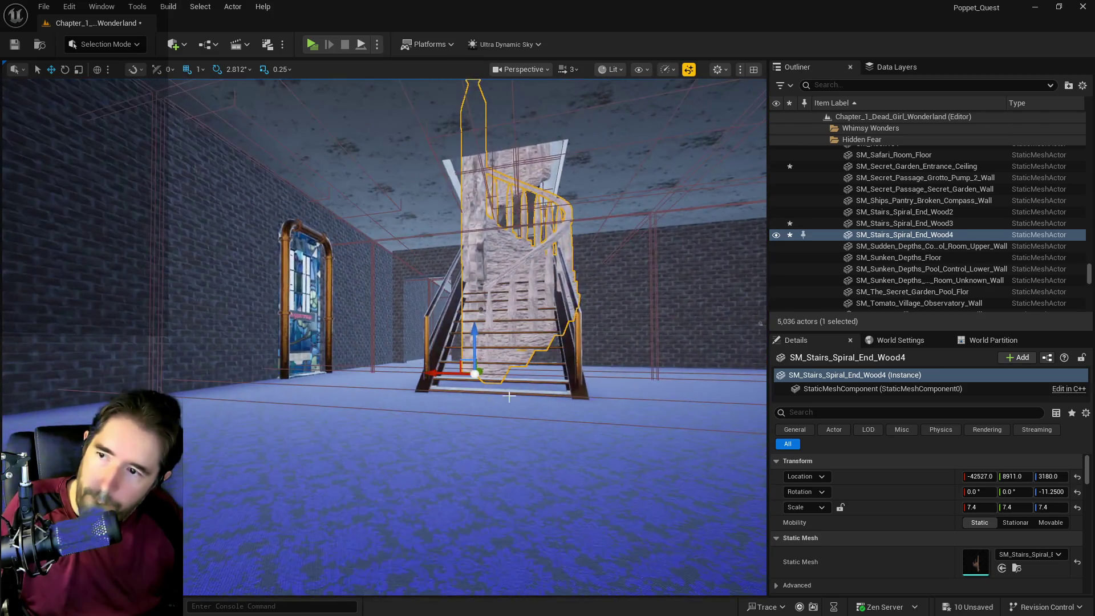
pyautogui.click(580, 372)
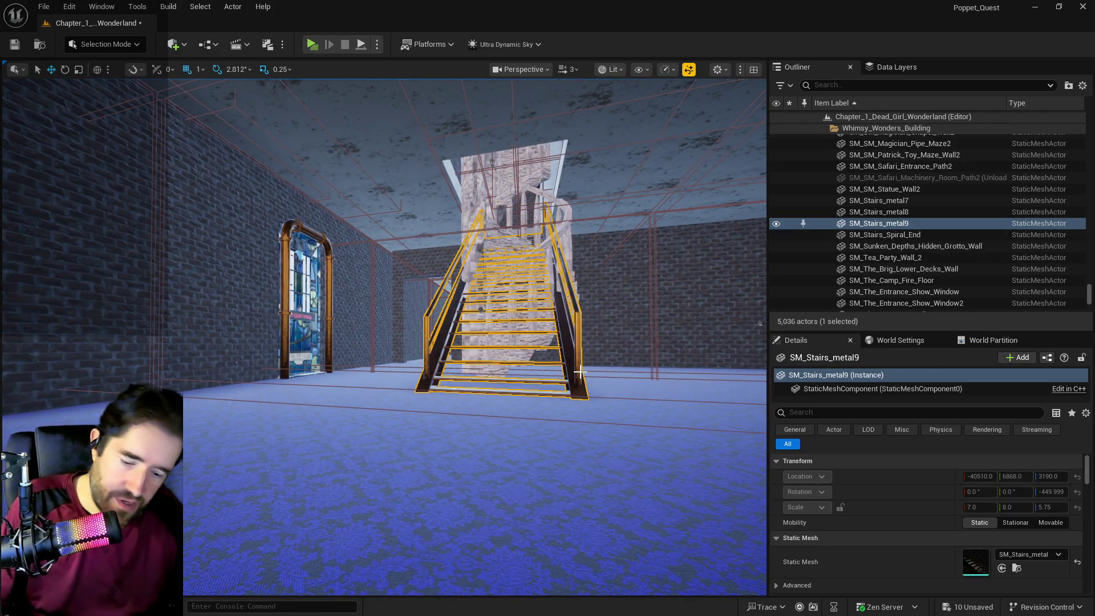
# - Delete the metal staircase SM_Stairs_metal9 and select the grass floor brush Box Brush2
pyautogui.press('Delete')
pyautogui.moveTo(580, 372)
pyautogui.mouseDown()
pyautogui.moveTo(580, 308)
pyautogui.moveTo(580, 399)
pyautogui.moveTo(580, 354)
pyautogui.moveTo(548, 354)
pyautogui.mouseUp()
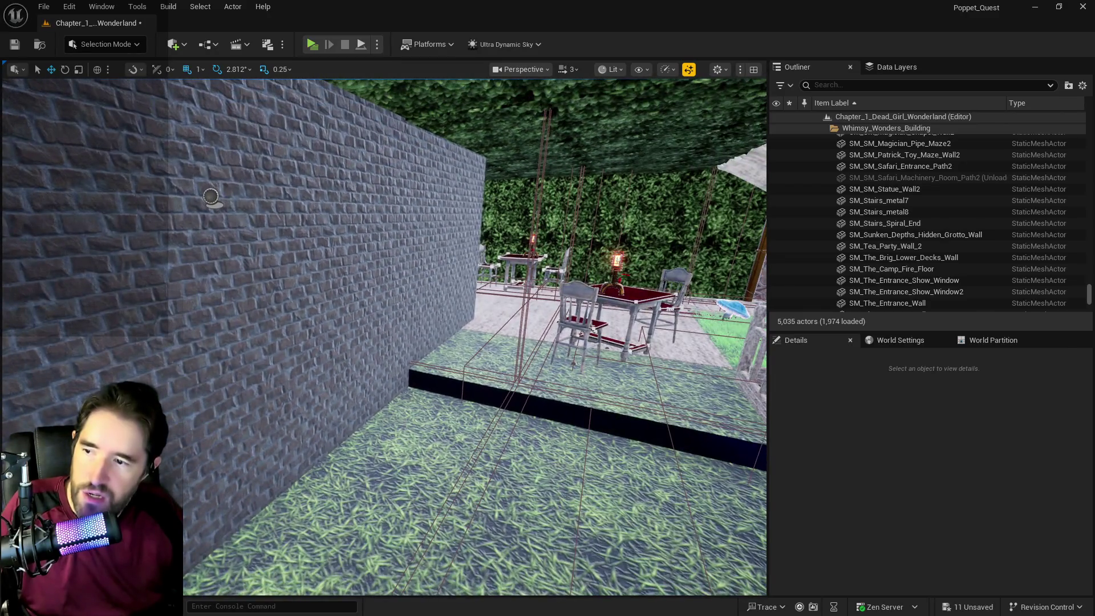
pyautogui.click(491, 359)
pyautogui.press('f')
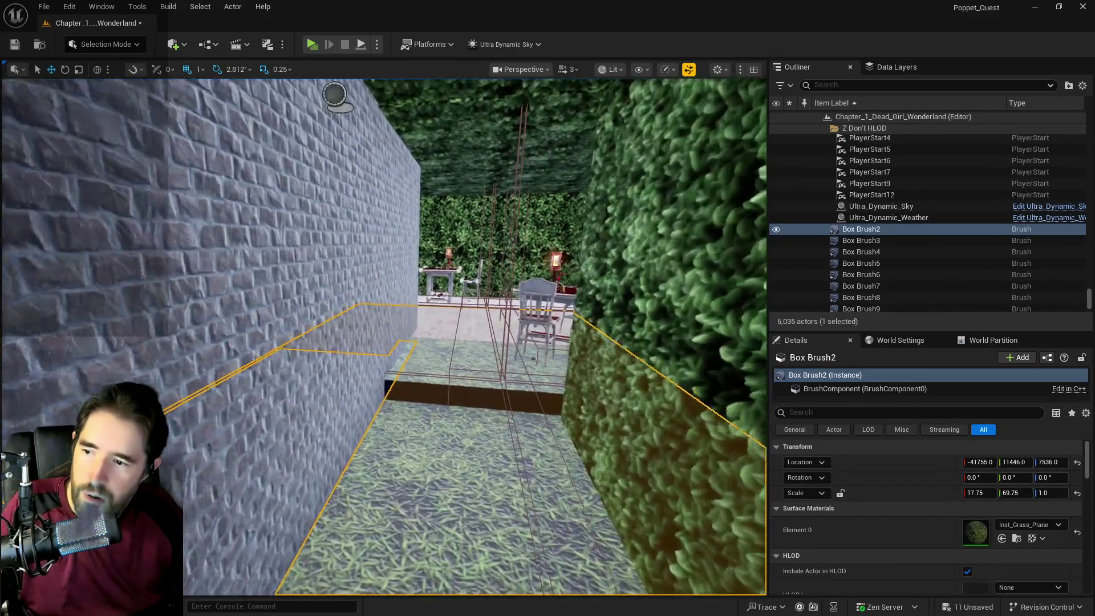
# - Inspect the walled grass corridor and select the SM_Hidden_Grotto_Floor_1 floor
pyautogui.scroll(2, 383, 337)
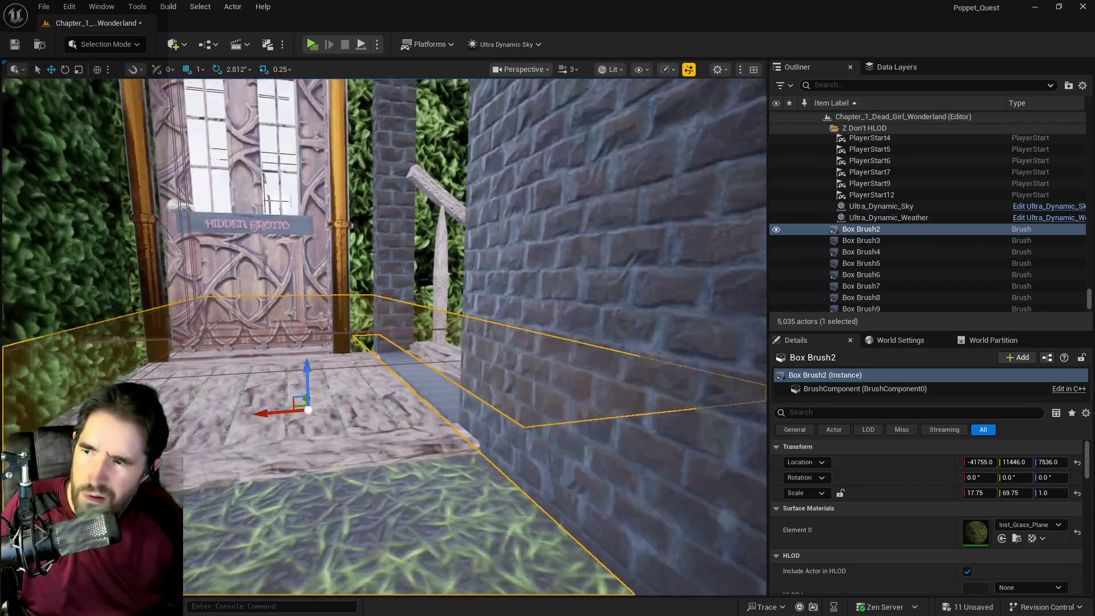
pyautogui.moveTo(384, 337)
pyautogui.mouseDown()
pyautogui.moveTo(365, 342)
pyautogui.moveTo(399, 330)
pyautogui.mouseUp()
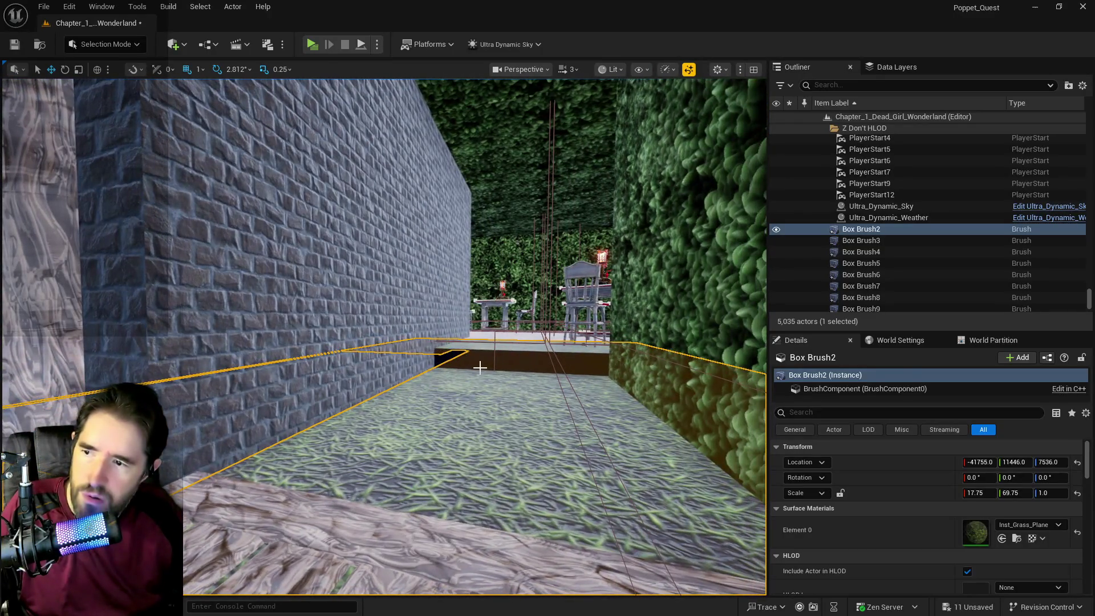
pyautogui.click(480, 364)
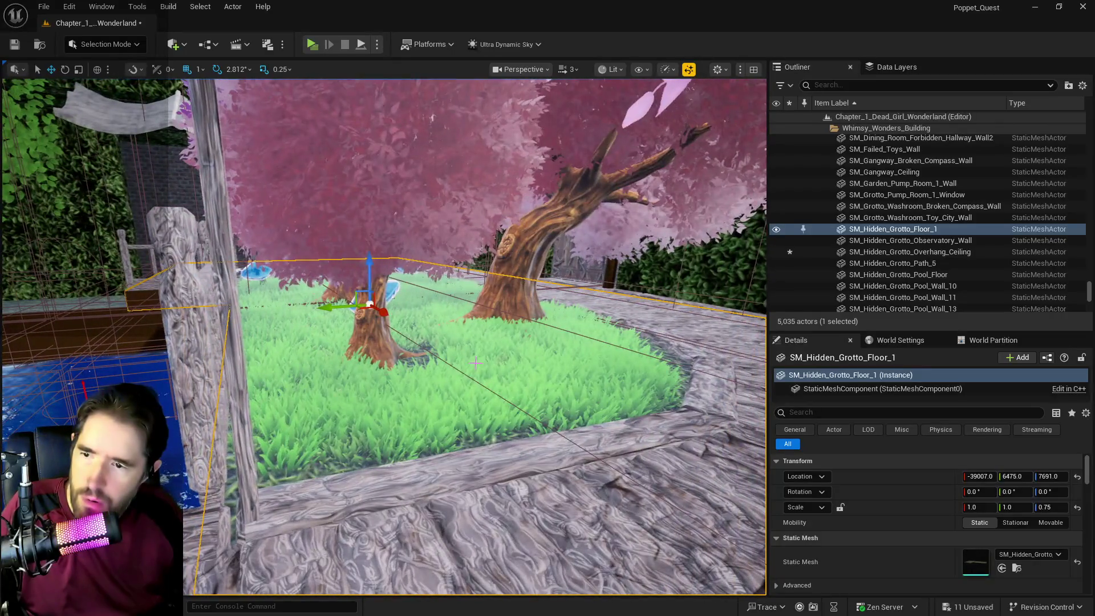
pyautogui.moveTo(372, 247); pyautogui.dragTo(371, 229)
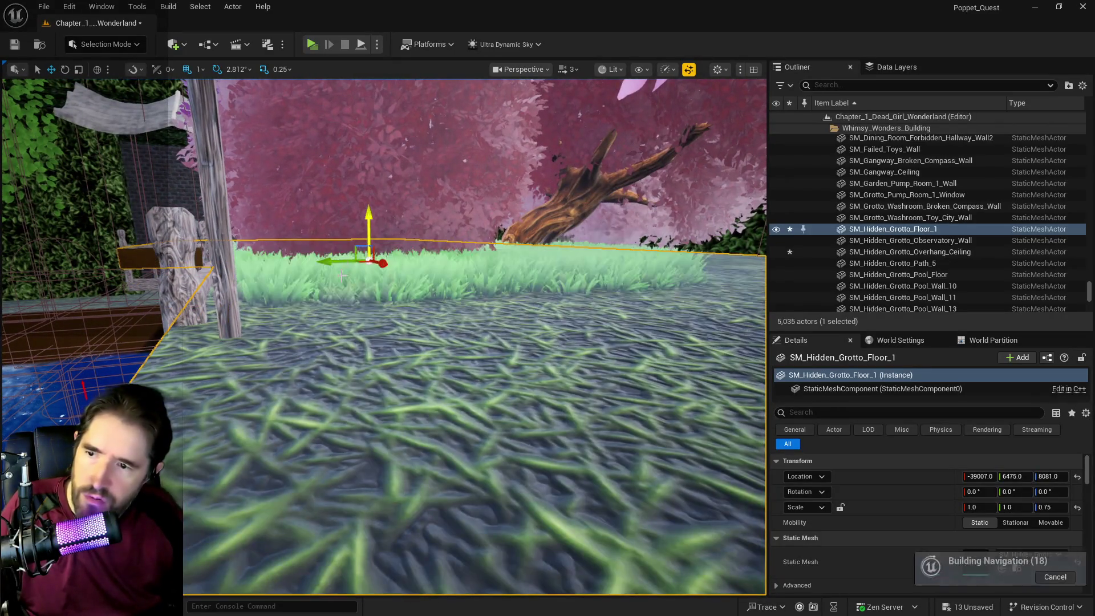
pyautogui.hotkey('ctrl', 'z')
pyautogui.moveTo(376, 343)
pyautogui.mouseDown()
pyautogui.moveTo(319, 297)
pyautogui.moveTo(342, 320)
pyautogui.moveTo(343, 342)
pyautogui.mouseUp()
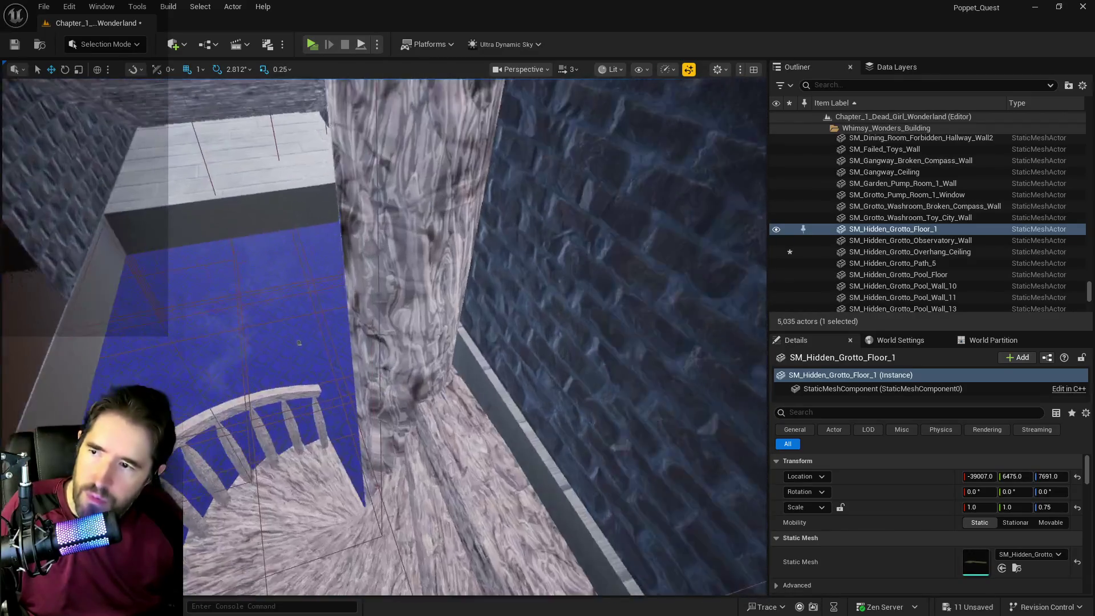
pyautogui.click(213, 213)
# - Scale Box Brush12 to Y 8.5 and move it to Y 8700 beside the stairs
pyautogui.press('f')
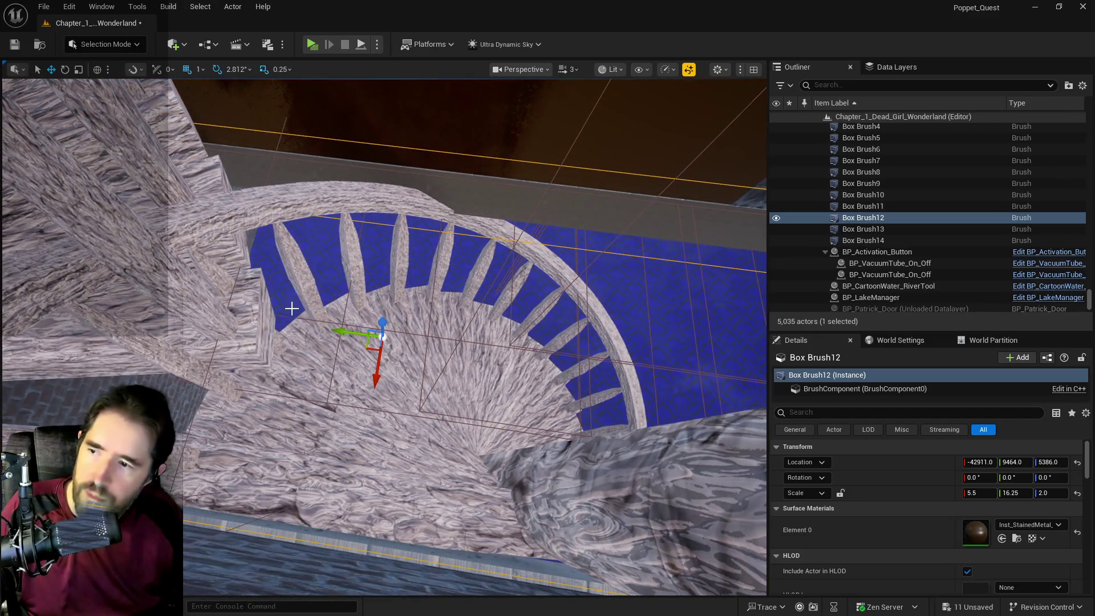
pyautogui.scroll(-5, 388, 332)
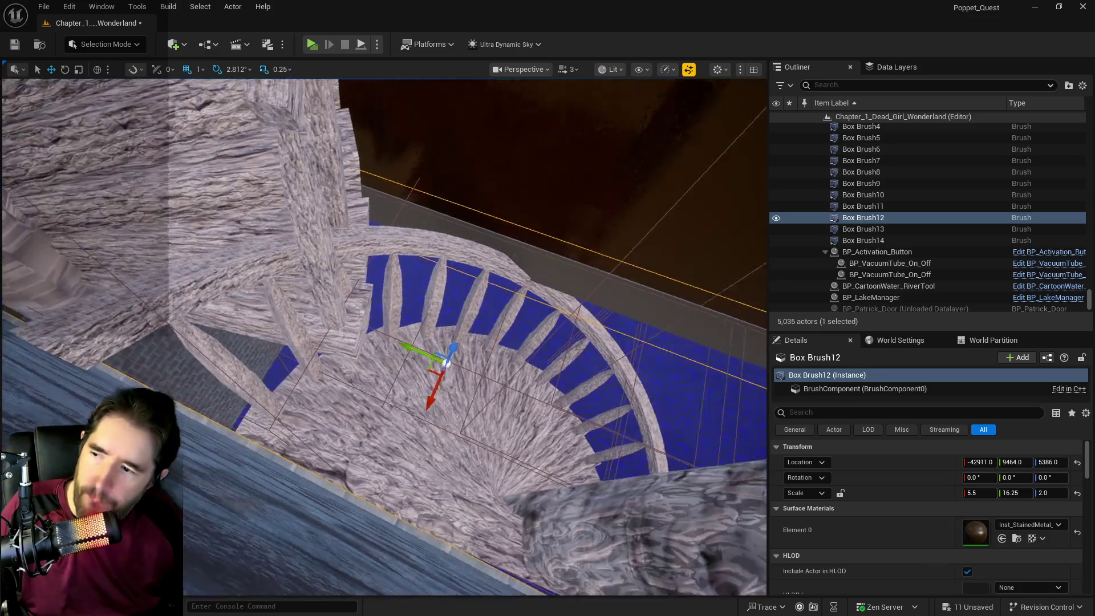
pyautogui.moveTo(396, 329)
pyautogui.mouseDown()
pyautogui.moveTo(508, 367)
pyautogui.moveTo(454, 258)
pyautogui.moveTo(512, 244)
pyautogui.mouseUp()
pyautogui.press('r')
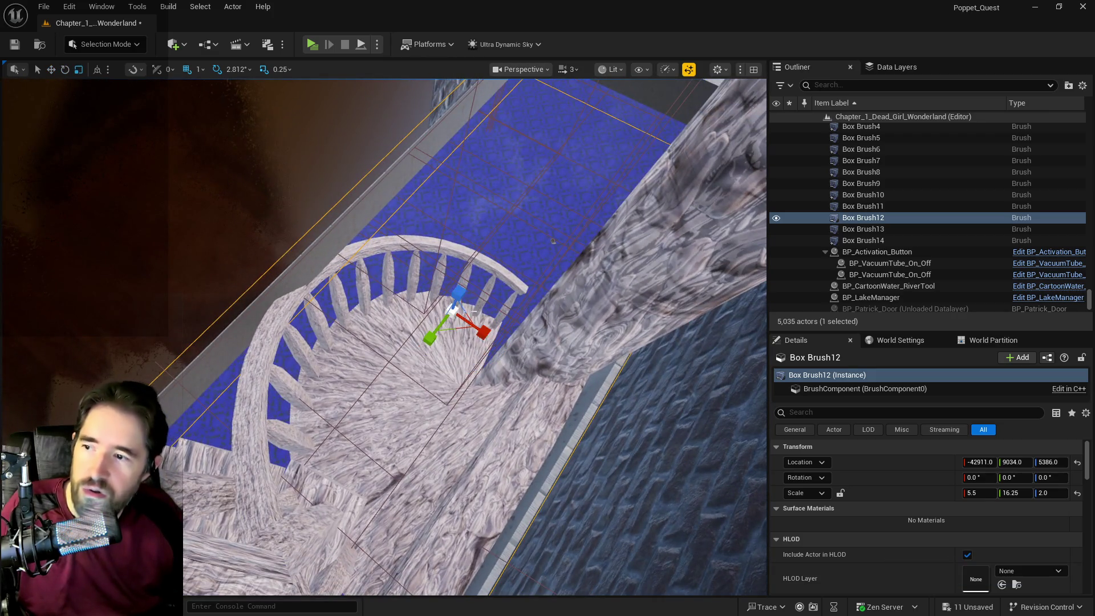
pyautogui.moveTo(429, 338); pyautogui.dragTo(485, 297)
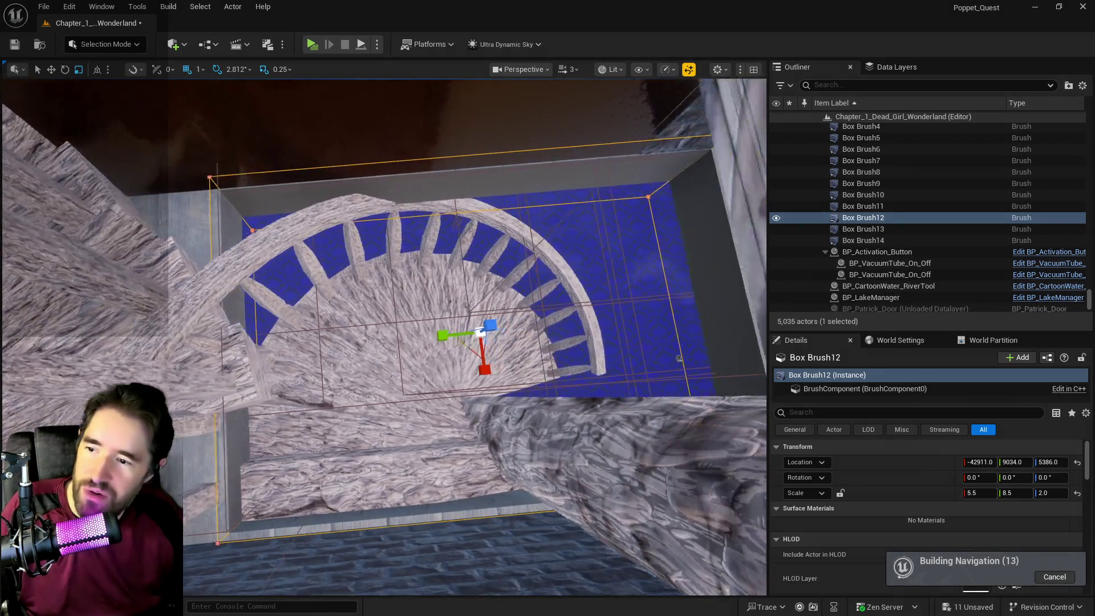
pyautogui.press('w')
pyautogui.moveTo(473, 348); pyautogui.dragTo(580, 356)
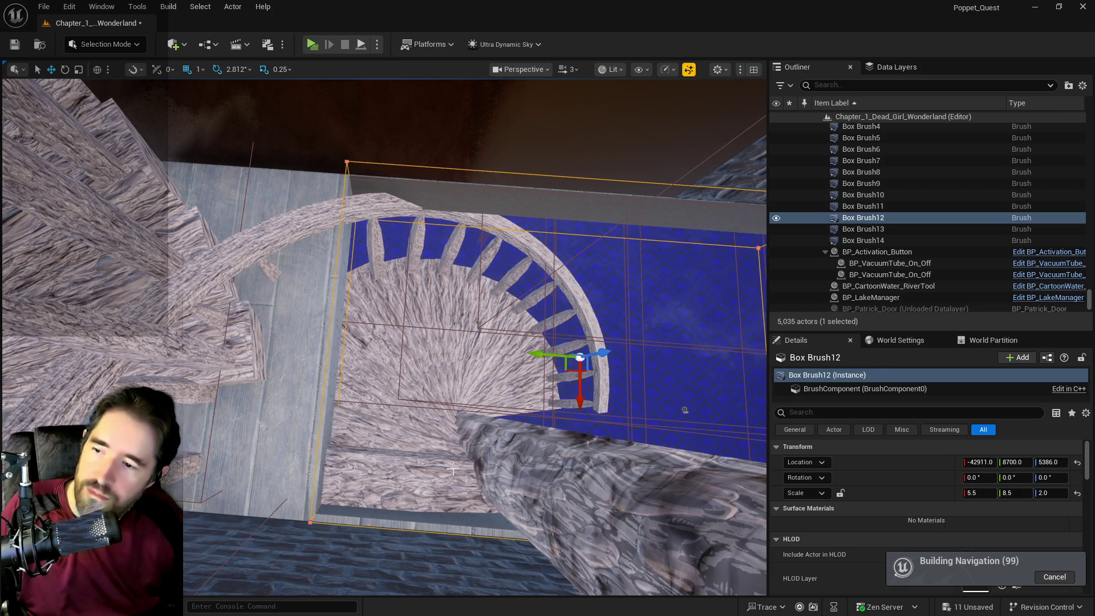
# - Select and frame the wooden spiral stair end
pyautogui.click(452, 469)
pyautogui.press('f')
pyautogui.scroll(3, 508, 390)
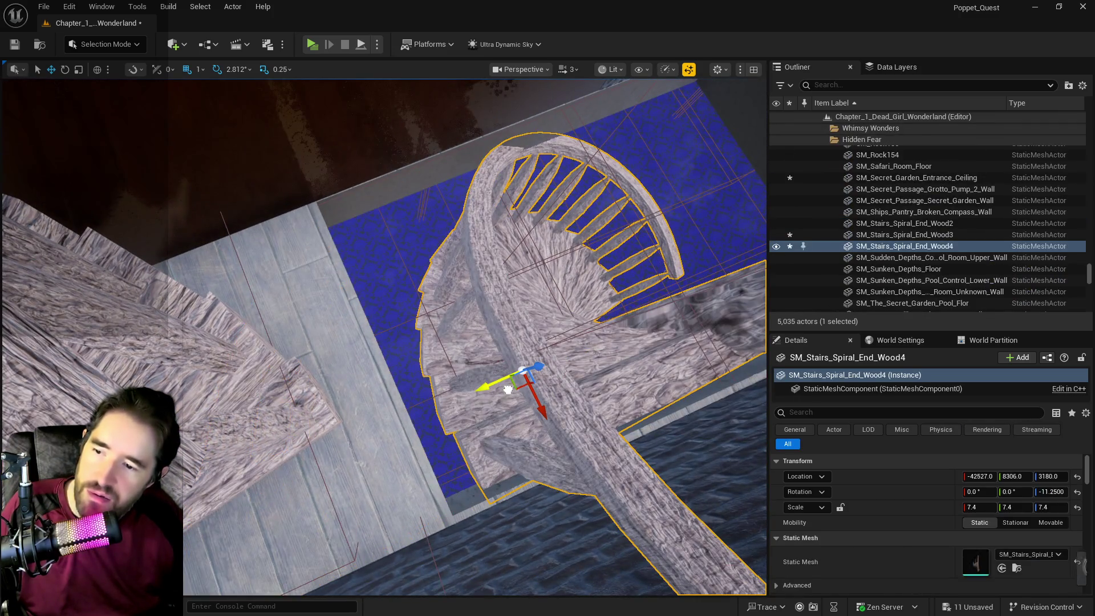
# - Nudge the spiral stair end along Y and delete SM_SM_Lower_Decks_Ramp
pyautogui.moveTo(507, 390)
pyautogui.mouseDown()
pyautogui.moveTo(478, 394)
pyautogui.moveTo(399, 342)
pyautogui.moveTo(348, 326)
pyautogui.mouseUp()
pyautogui.click(410, 456)
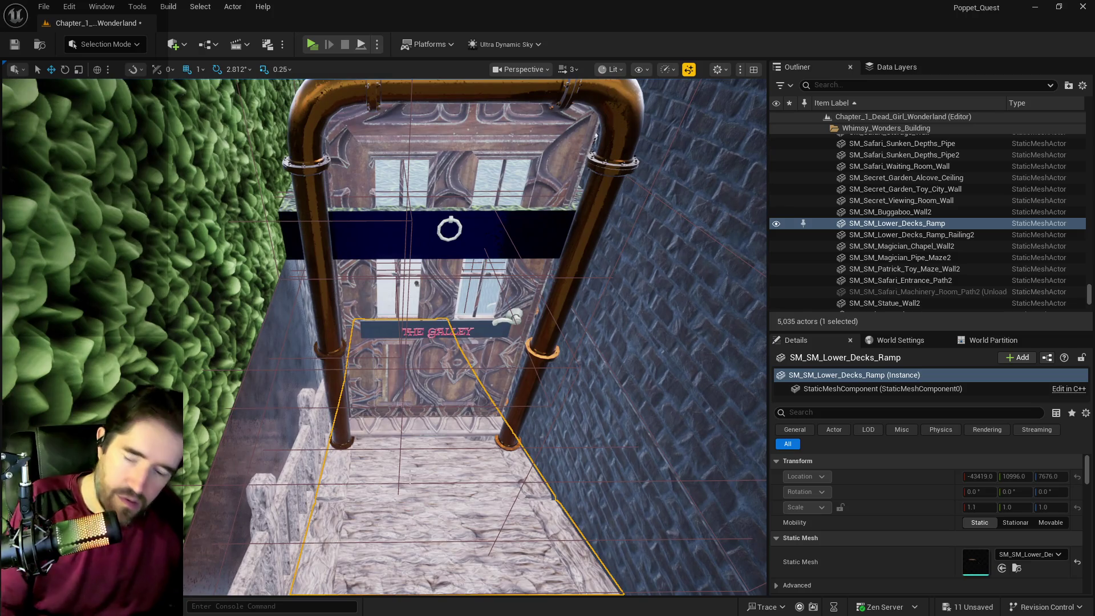
pyautogui.press('Delete')
# - Delete THE GALLEY door BP_Door_58 and select the ramp railing above the stairs
pyautogui.click(412, 343)
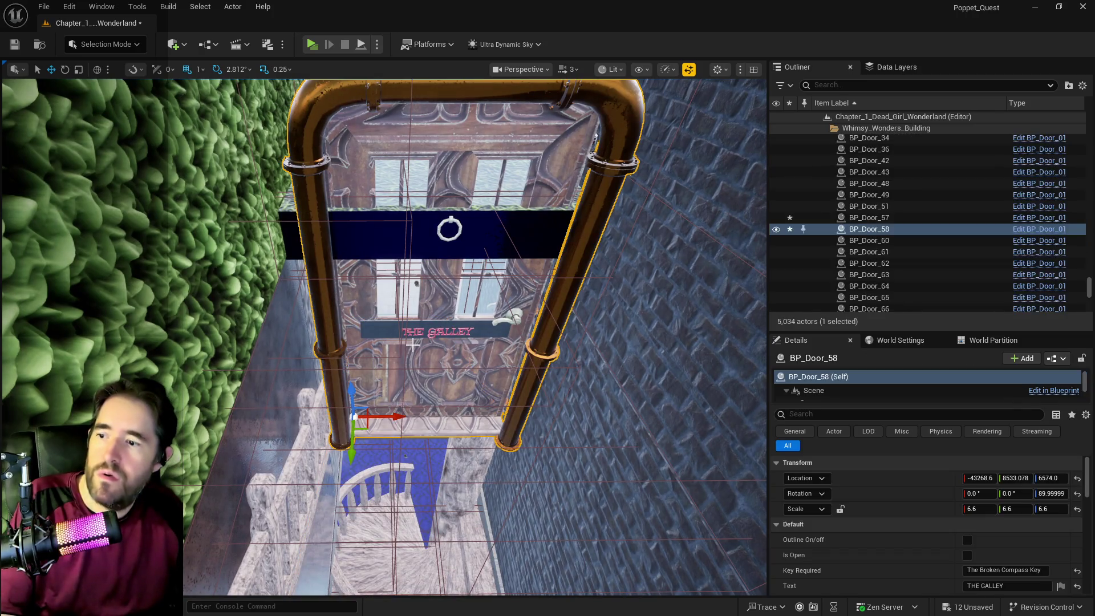
pyautogui.moveTo(348, 326); pyautogui.dragTo(325, 321)
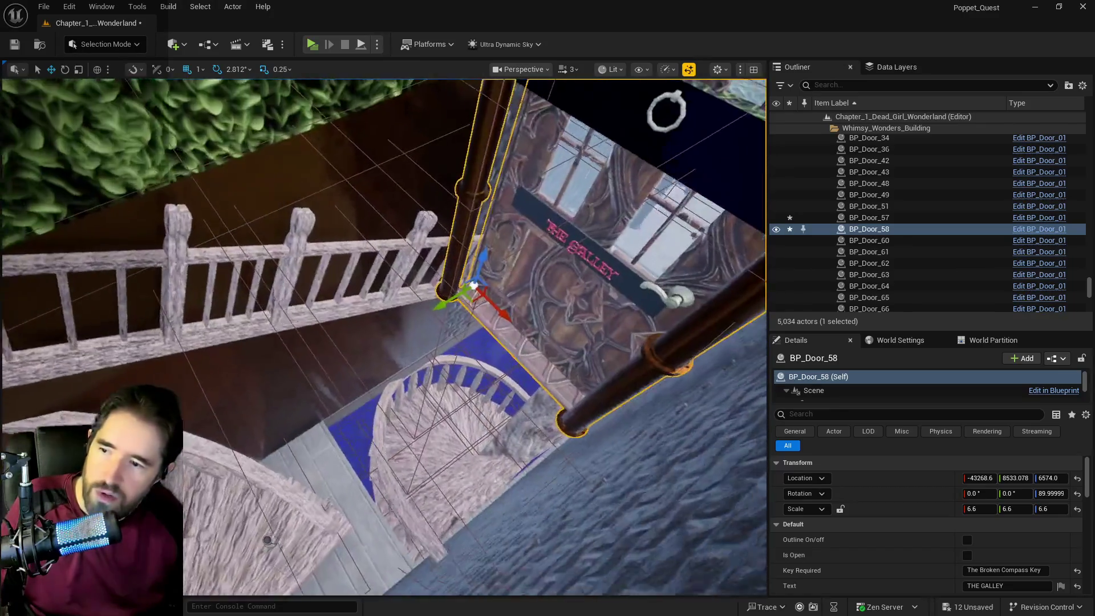
pyautogui.press('Delete')
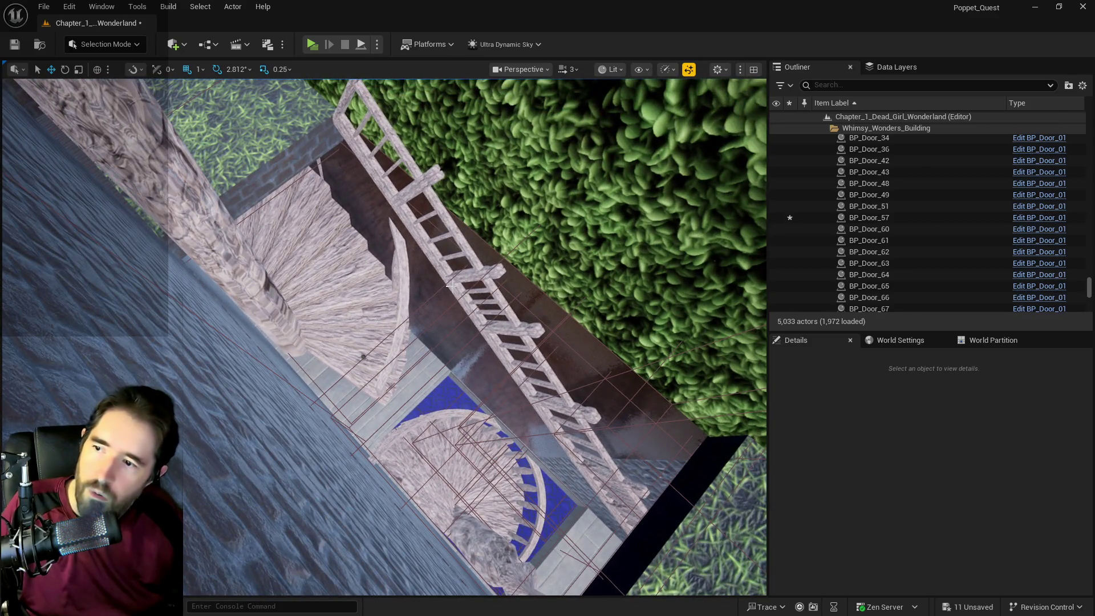
pyautogui.click(451, 285)
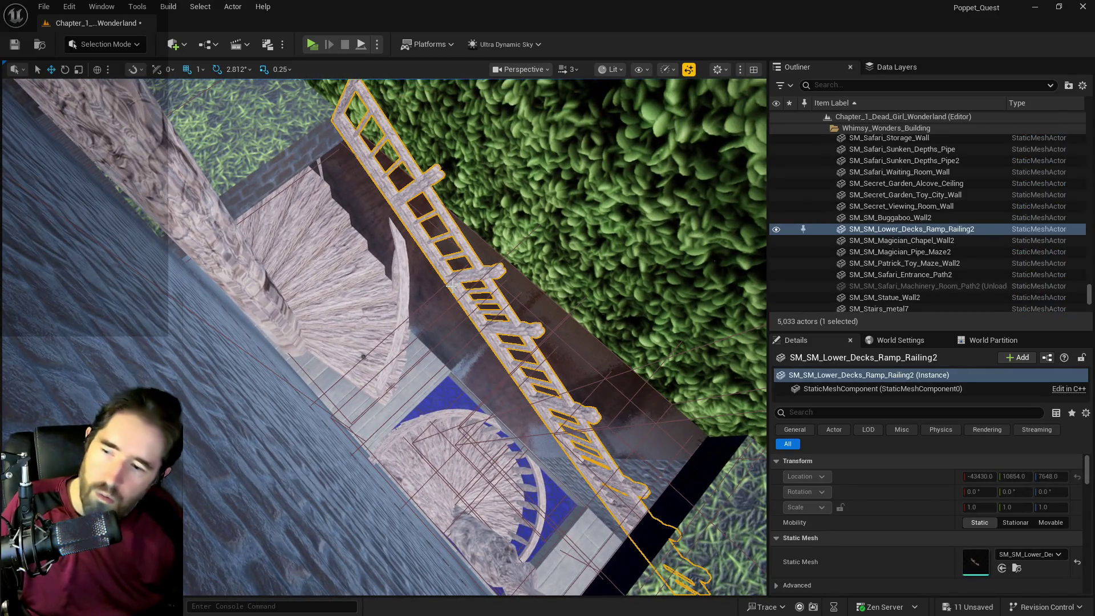
# - Delete the ramp railing and look over the stair area toward the blue doorway
pyautogui.press('Delete')
pyautogui.moveTo(762, 537); pyautogui.dragTo(755, 302)
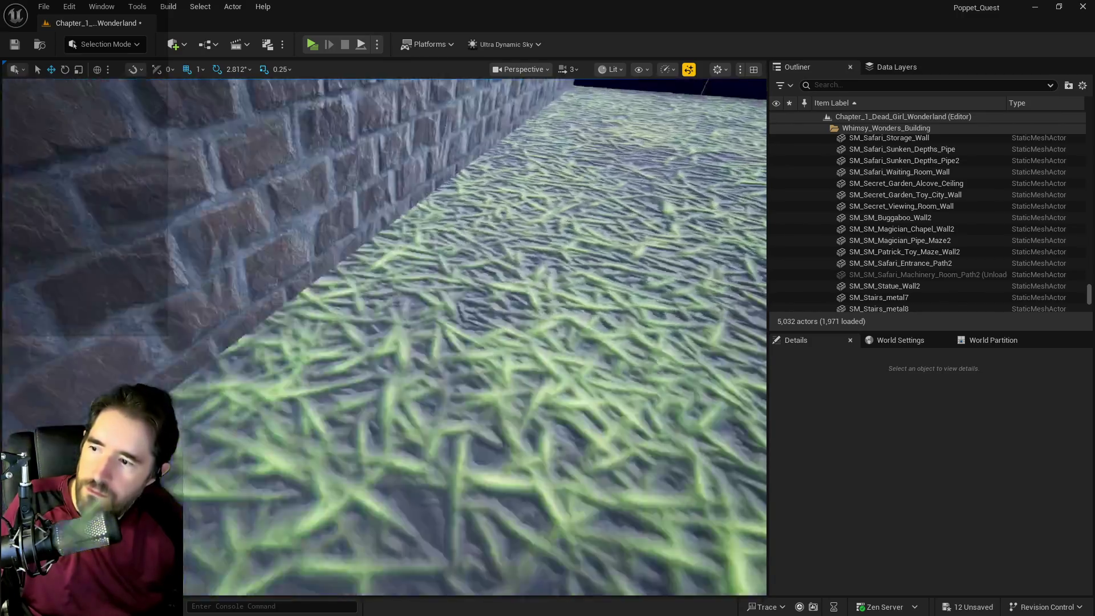
pyautogui.moveTo(473, 337); pyautogui.dragTo(285, 297)
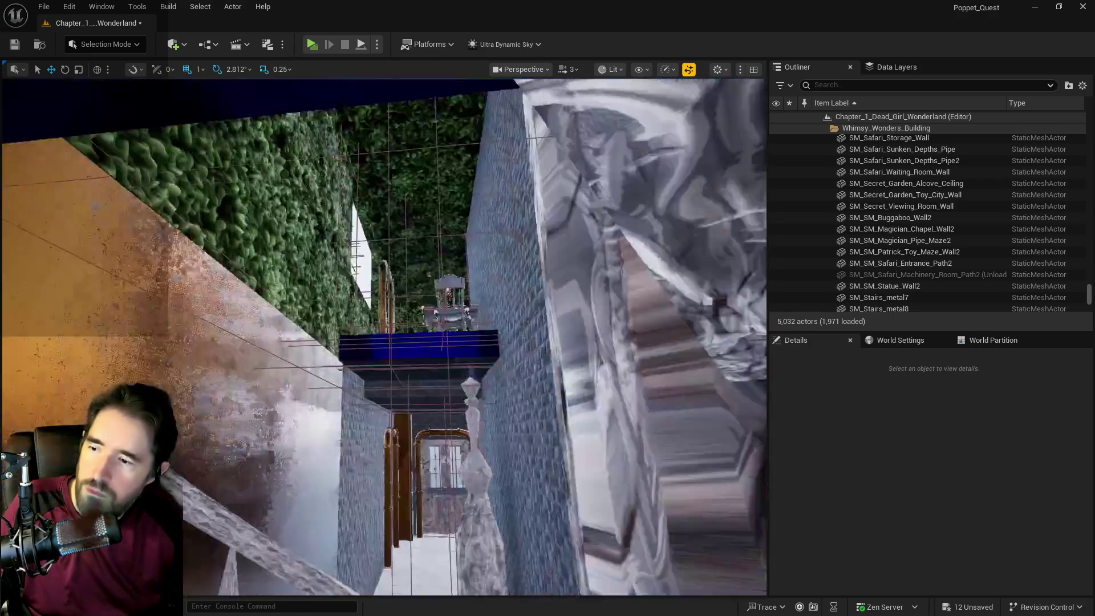
pyautogui.moveTo(382, 337)
pyautogui.mouseDown()
pyautogui.moveTo(382, 308)
pyautogui.moveTo(365, 297)
pyautogui.mouseUp()
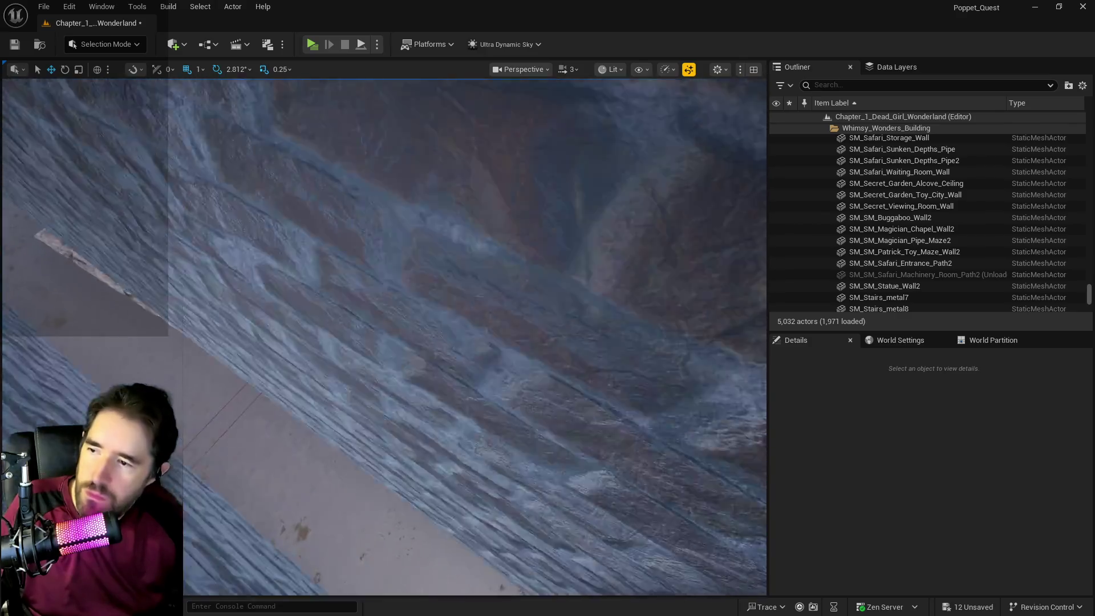
pyautogui.moveTo(382, 337); pyautogui.dragTo(366, 354)
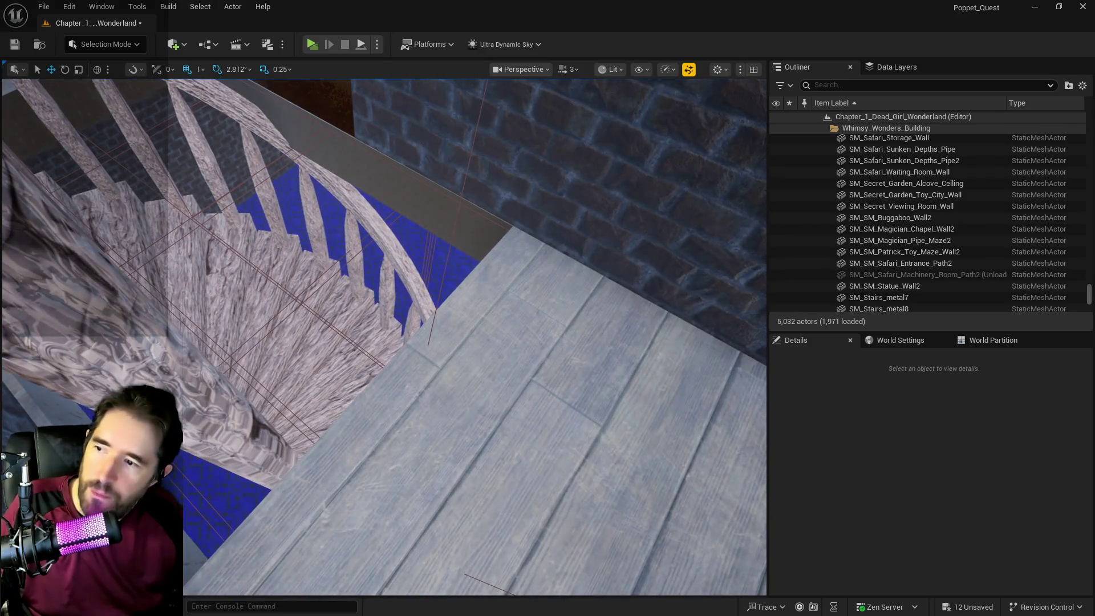
# - Slide SM_Stairs_Spiral_End_Wood4 along Y to 12393 so it reaches the blue floor
pyautogui.click(400, 268)
pyautogui.press('f')
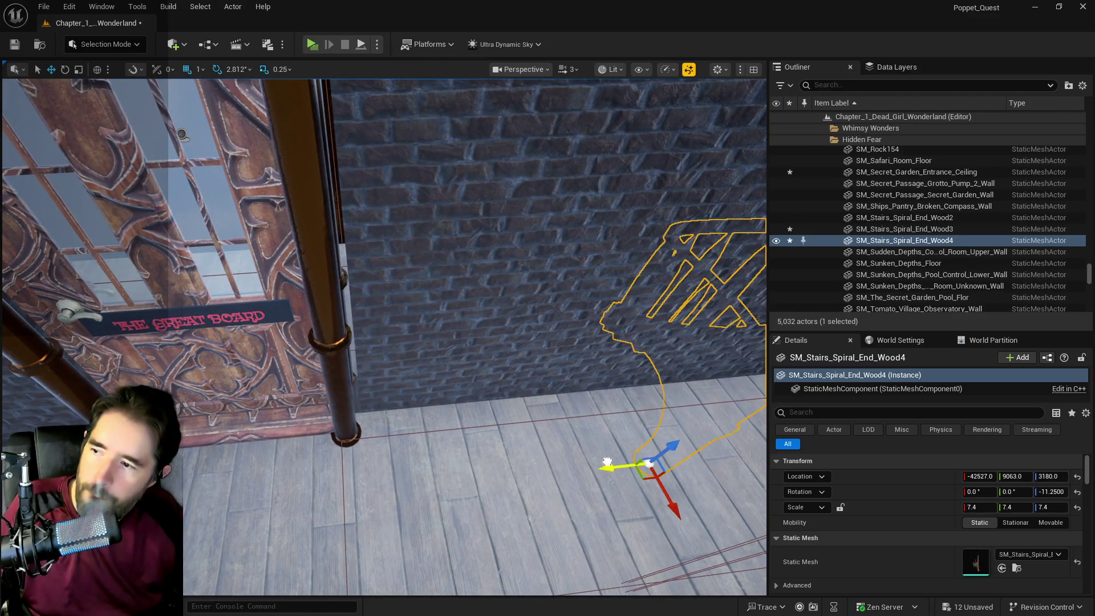
pyautogui.moveTo(607, 461)
pyautogui.mouseDown()
pyautogui.moveTo(301, 457)
pyautogui.moveTo(323, 464)
pyautogui.mouseUp()
pyautogui.press('f')
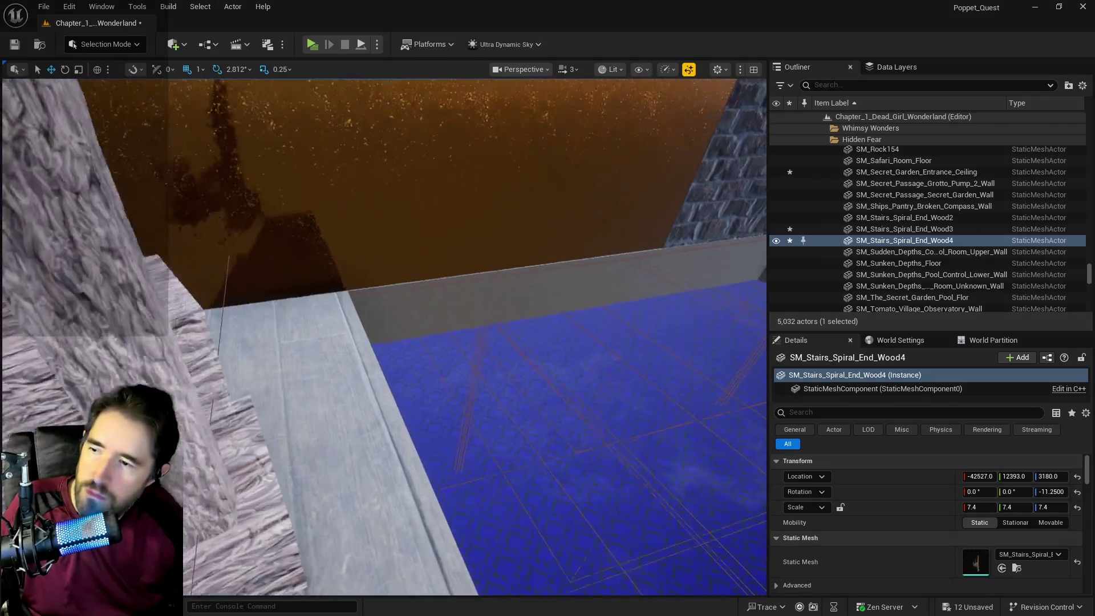
pyautogui.click(496, 302)
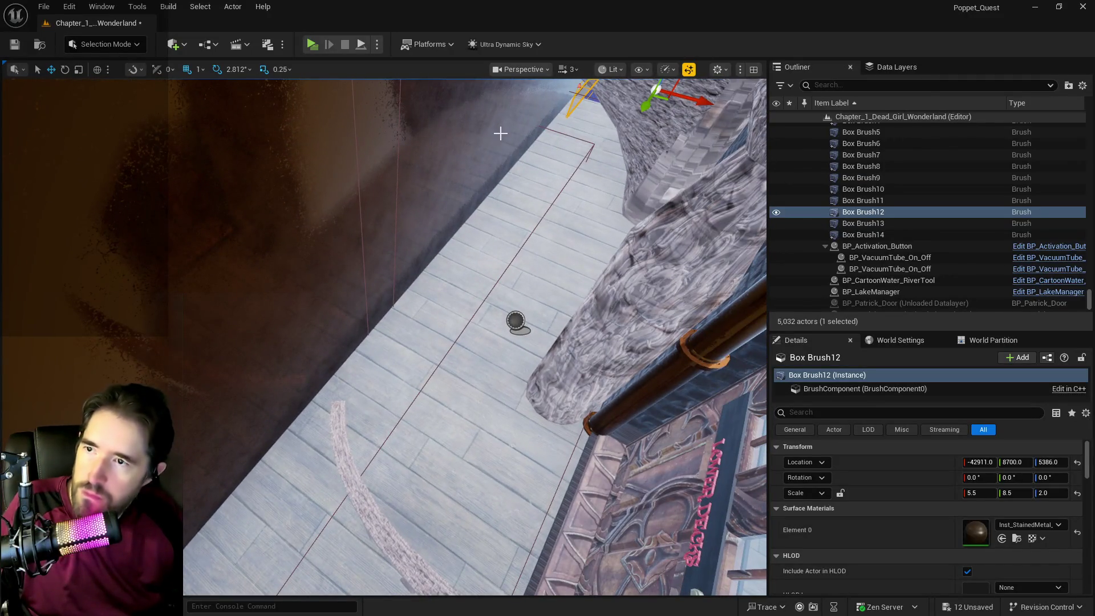
# - Move Box Brush12 along Y to about 12834, placing it at -42911, 12834, 5386
pyautogui.moveTo(641, 111)
pyautogui.mouseDown()
pyautogui.moveTo(421, 321)
pyautogui.moveTo(300, 464)
pyautogui.moveTo(191, 533)
pyautogui.moveTo(198, 546)
pyautogui.moveTo(243, 522)
pyautogui.mouseUp()
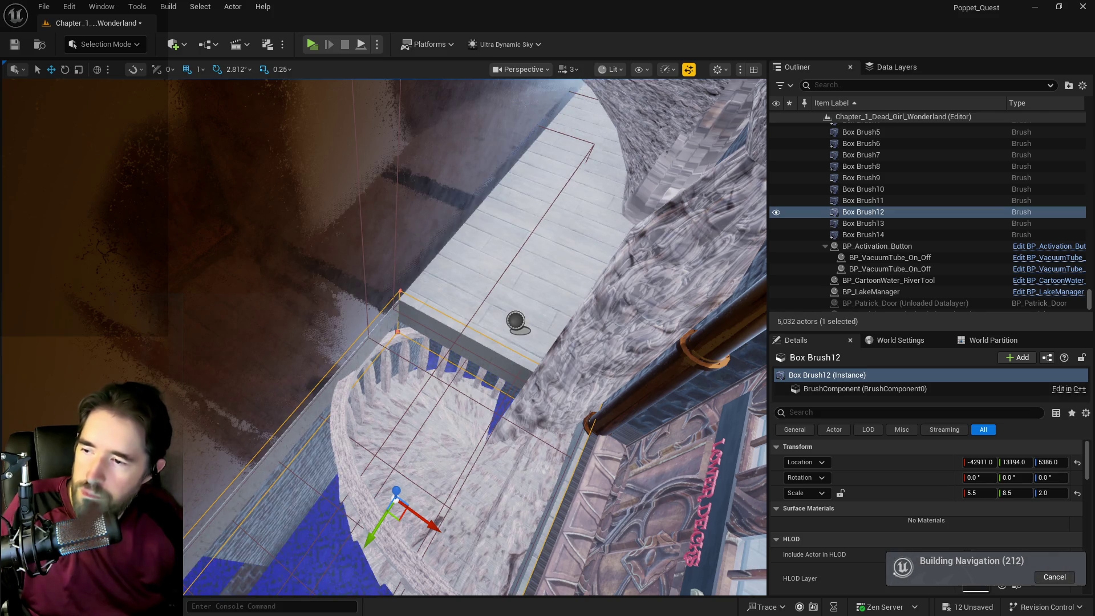
pyautogui.press('f')
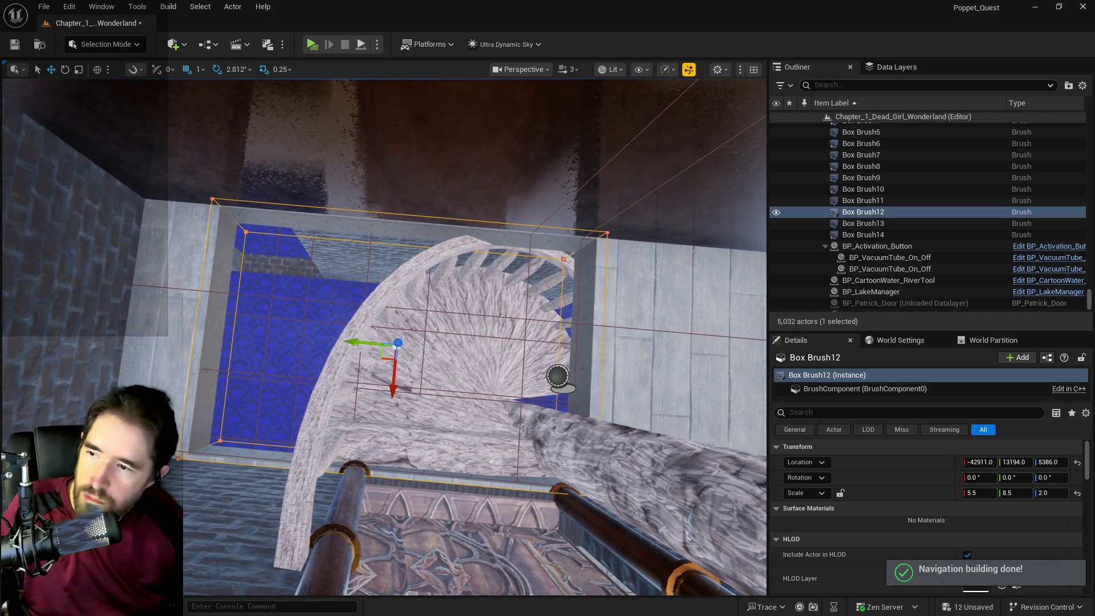
pyautogui.moveTo(348, 343); pyautogui.dragTo(424, 349)
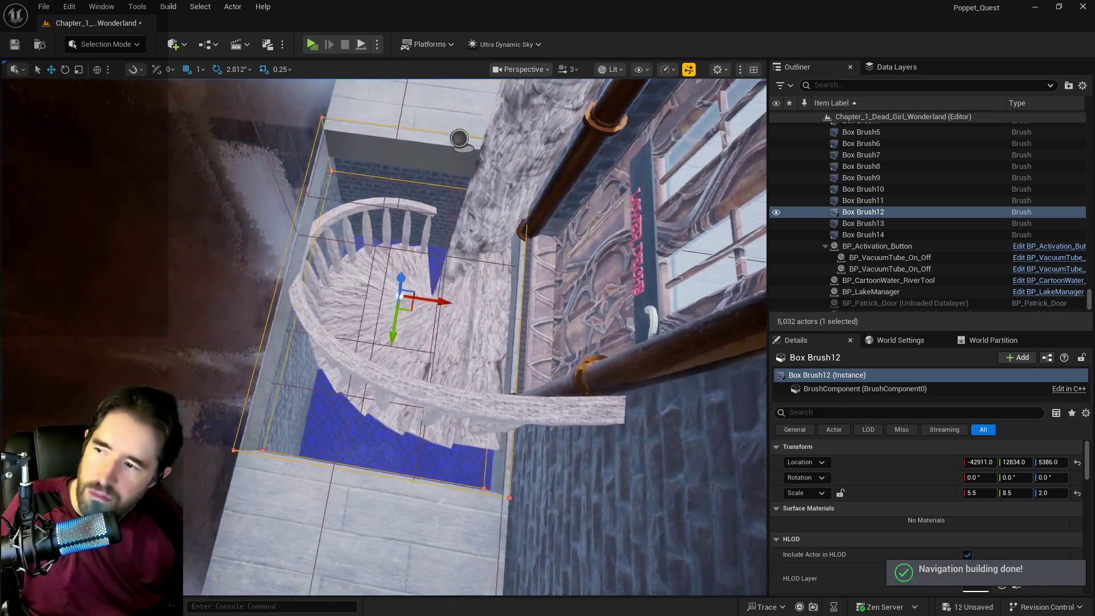
pyautogui.press('a')
pyautogui.click(500, 329)
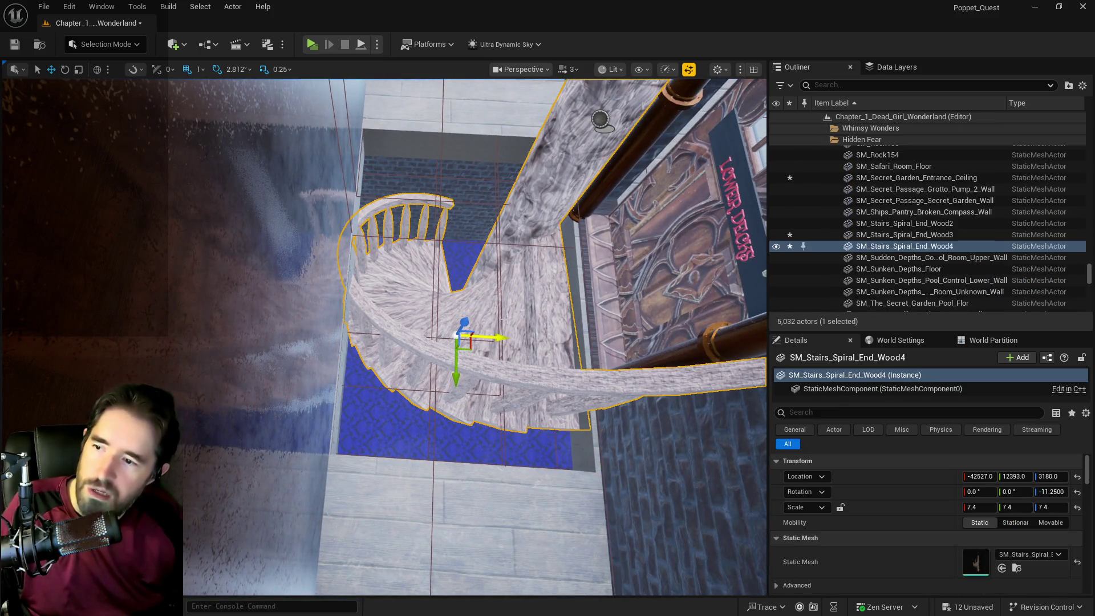
# - Shift SM_Stairs_Spiral_End_Wood4 along X to -42453, in line with the Hidden Grotto doorway
pyautogui.moveTo(492, 336); pyautogui.dragTo(496, 337)
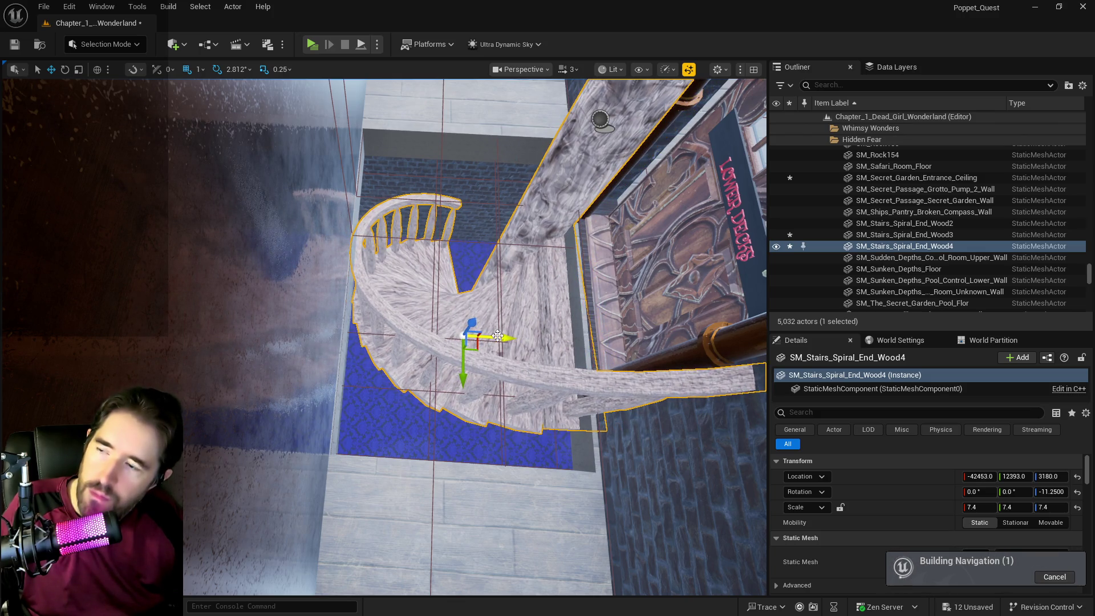
pyautogui.scroll(5, 495, 338)
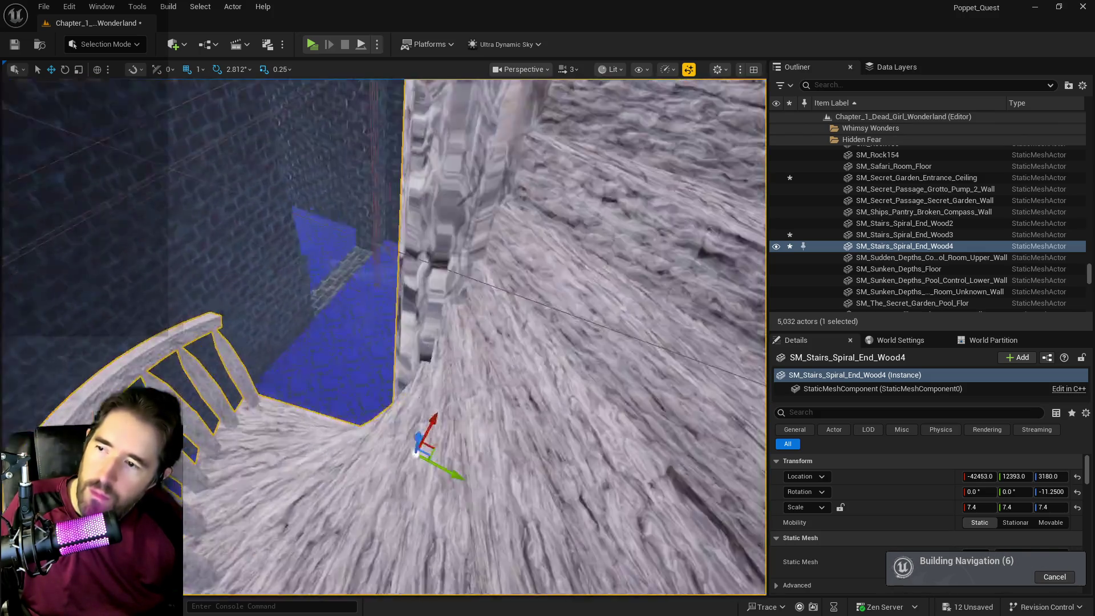
pyautogui.scroll(3, 434, 400)
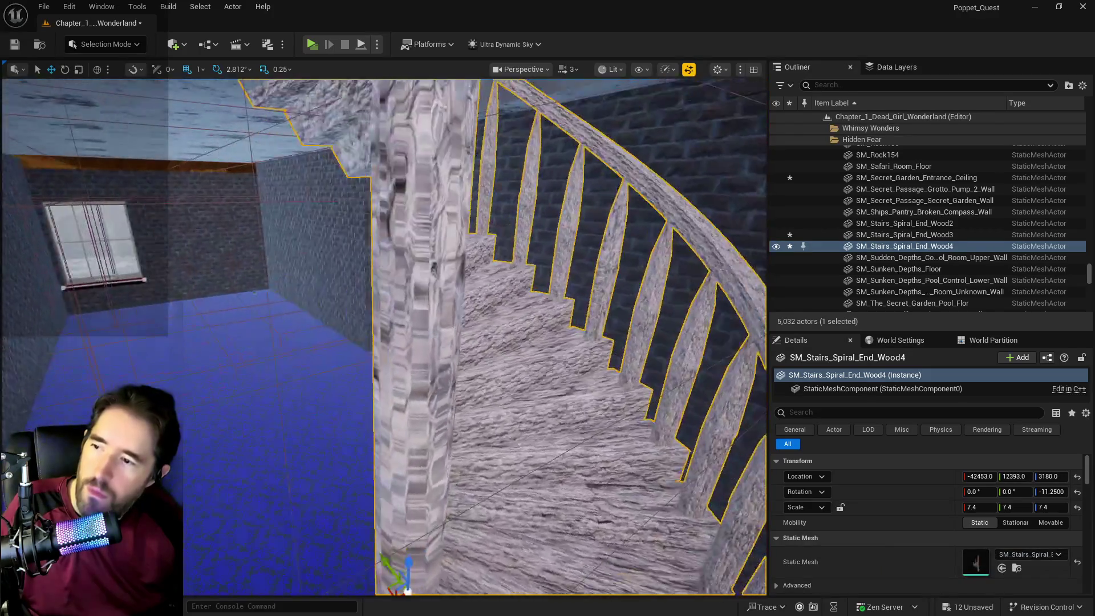
pyautogui.scroll(-5, 383, 337)
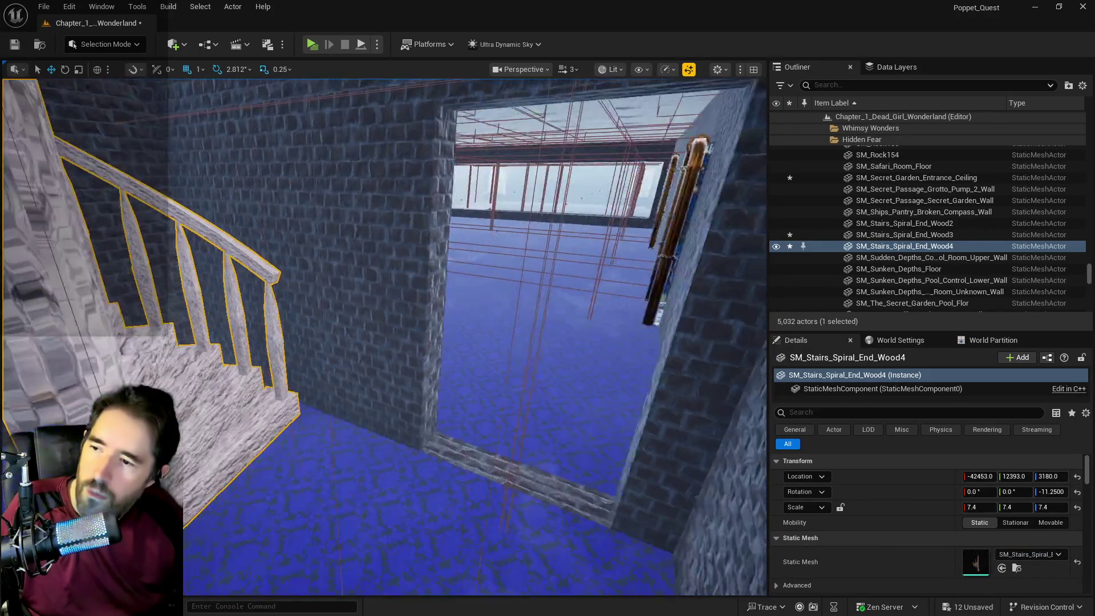
pyautogui.moveTo(354, 411)
pyautogui.mouseDown()
pyautogui.moveTo(353, 348)
pyautogui.moveTo(353, 391)
pyautogui.mouseUp()
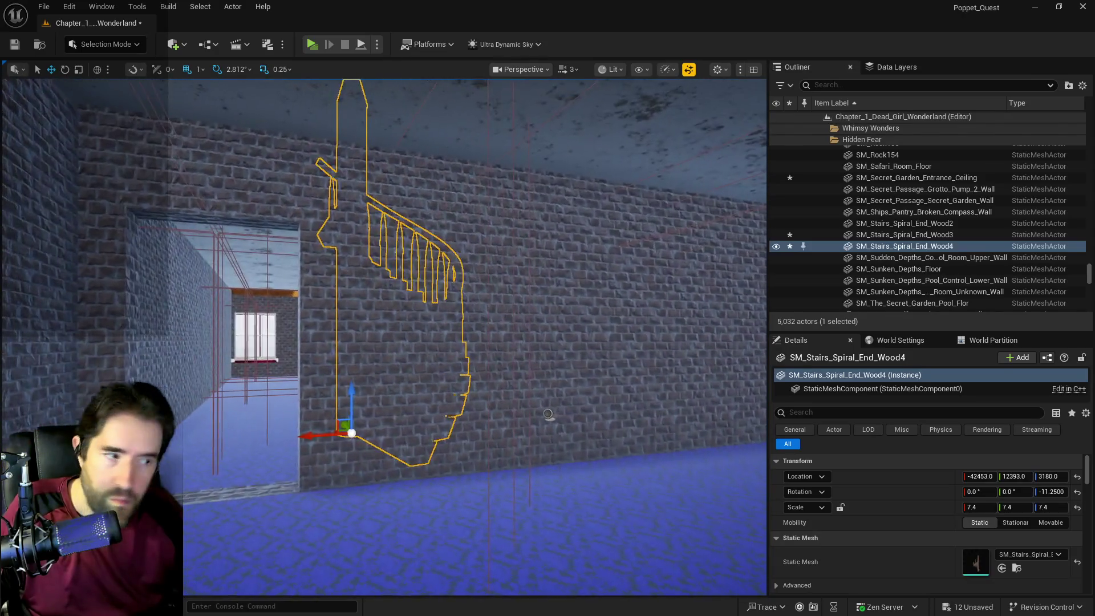
pyautogui.moveTo(549, 415); pyautogui.dragTo(491, 414)
pyautogui.press('f')
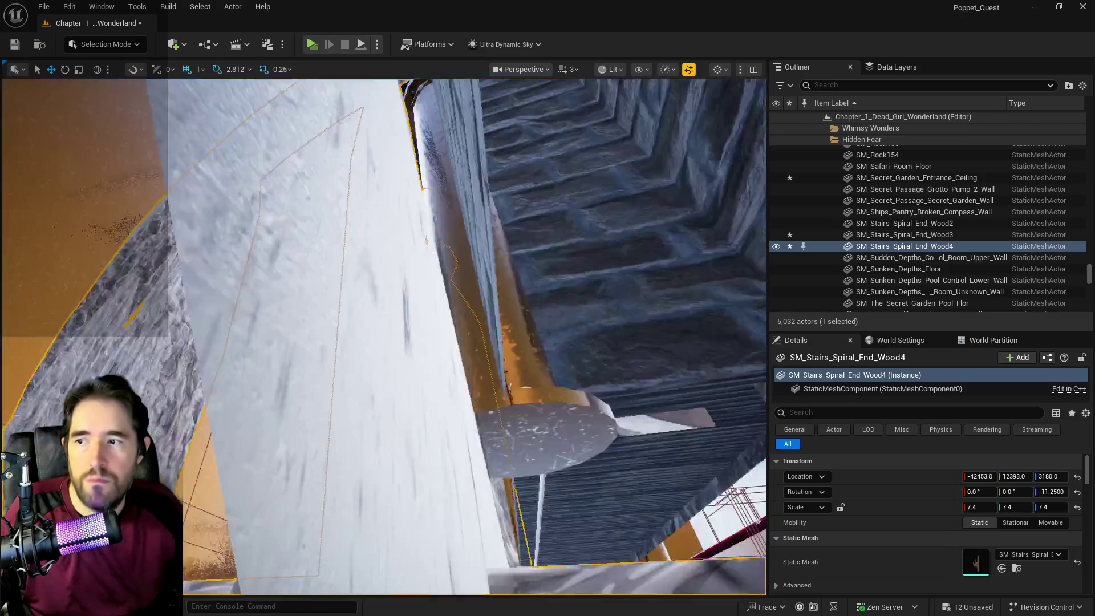
# - Check the staircase's fit beside the brick wall and select door BP_Door_64
pyautogui.moveTo(383, 337); pyautogui.dragTo(337, 354)
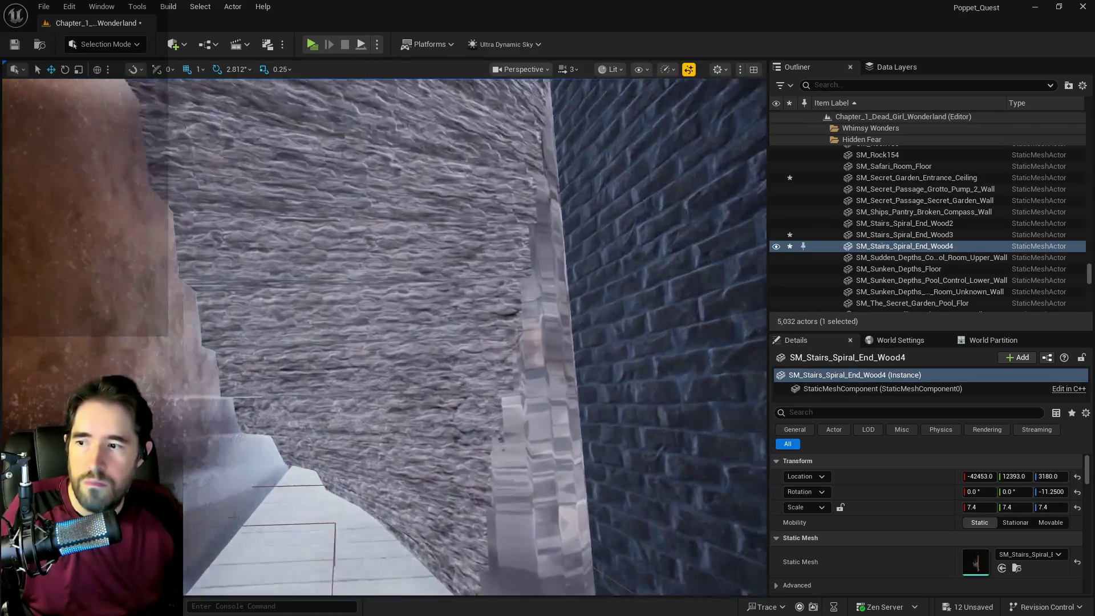
pyautogui.press('f')
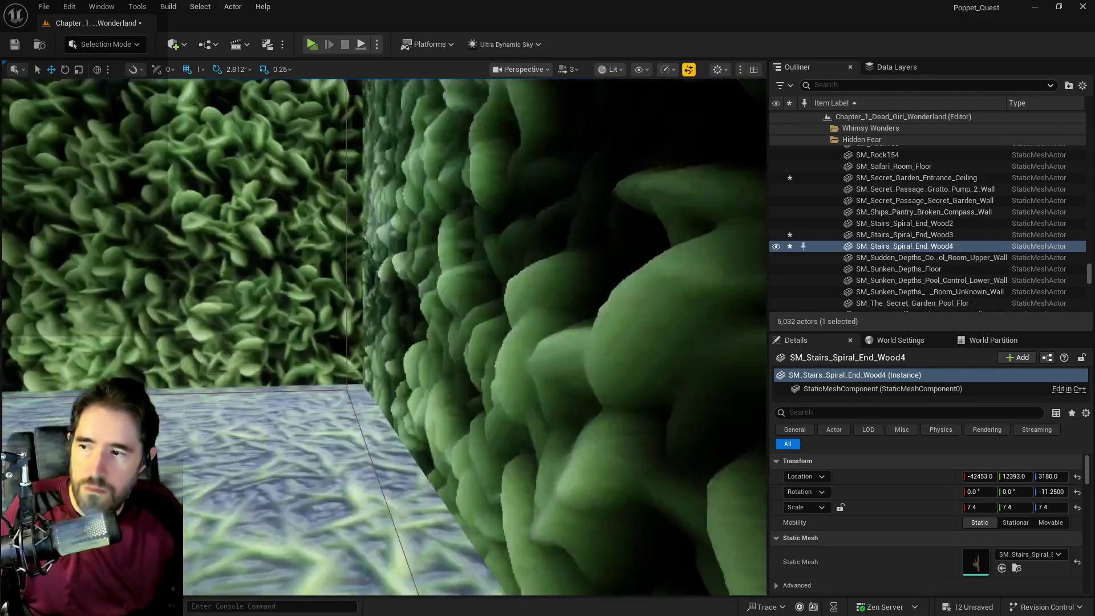
pyautogui.moveTo(383, 336); pyautogui.dragTo(349, 342)
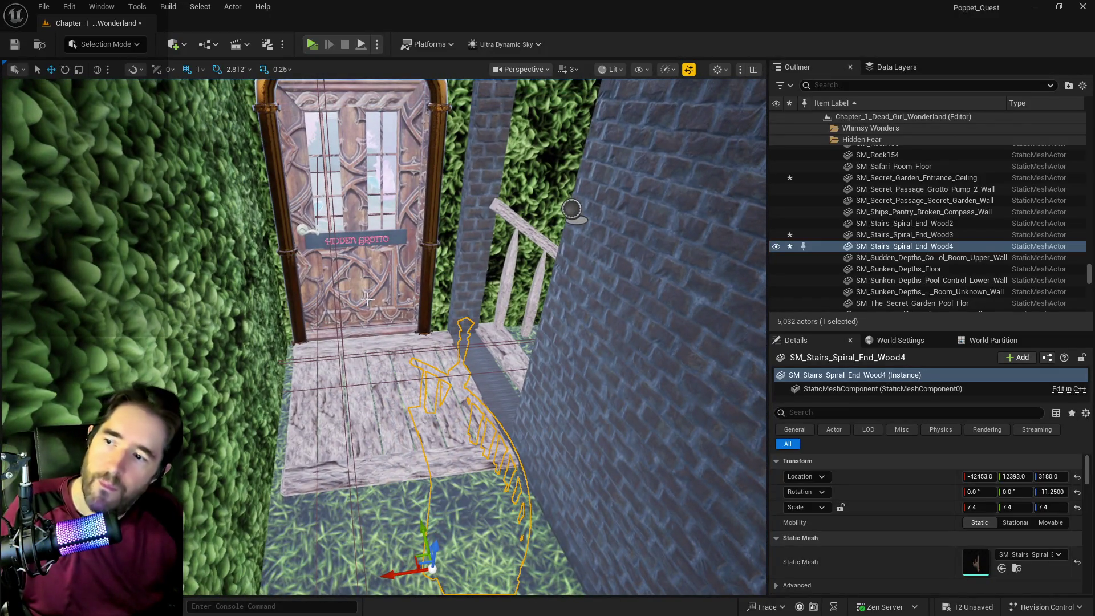
pyautogui.click(368, 299)
pyautogui.press('f')
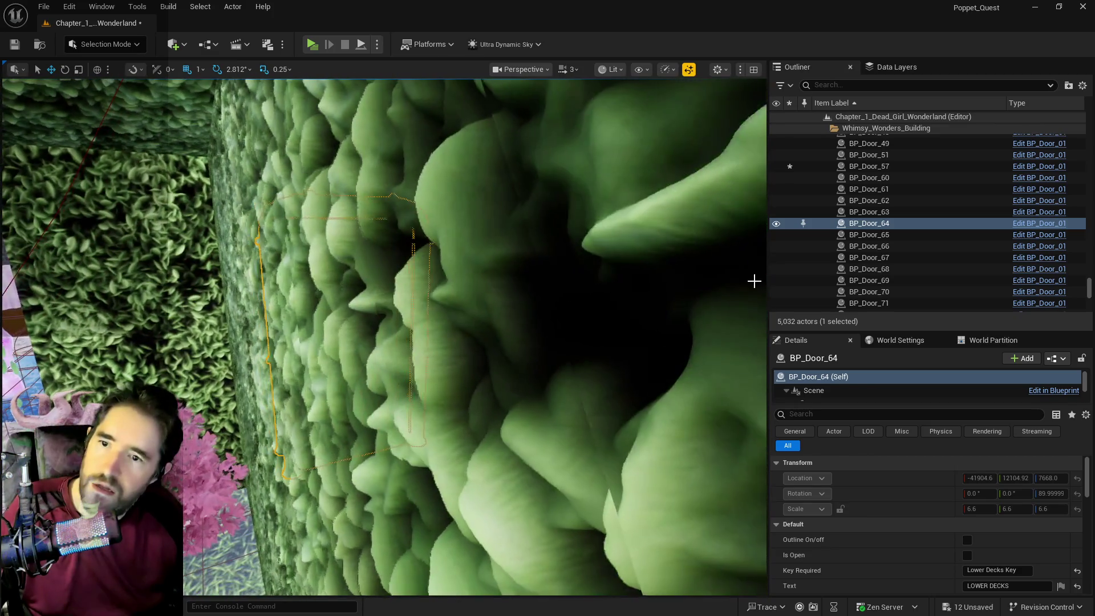
# - Unlock BP_Door_64 by clearing Lock Actor Movement in its Transform options
pyautogui.rightClick(877, 225)
pyautogui.moveTo(901, 375)
pyautogui.moveTo(920, 394)
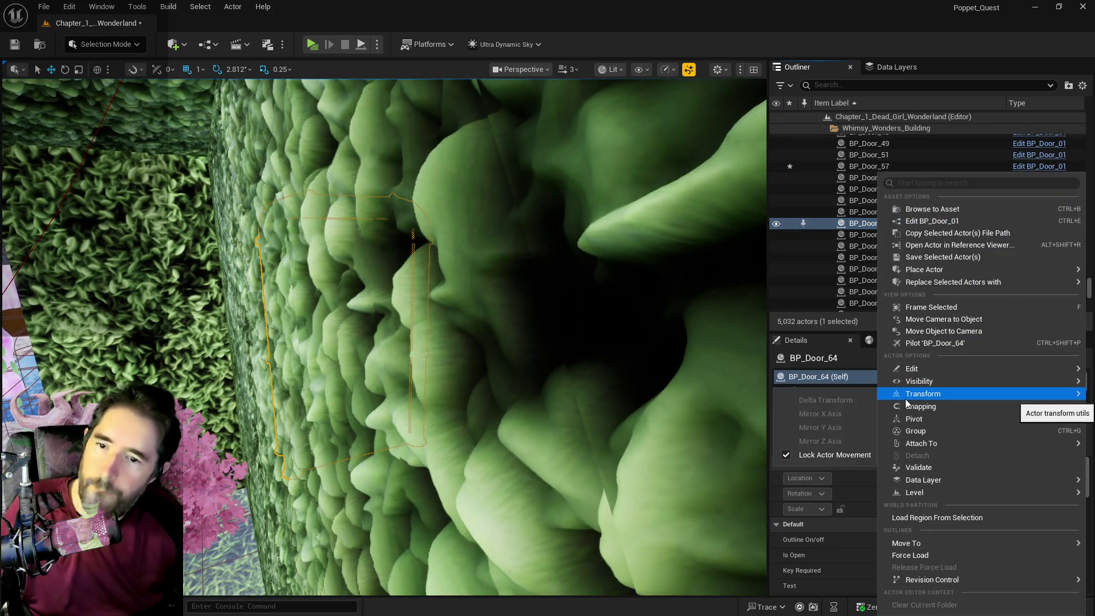
pyautogui.click(783, 454)
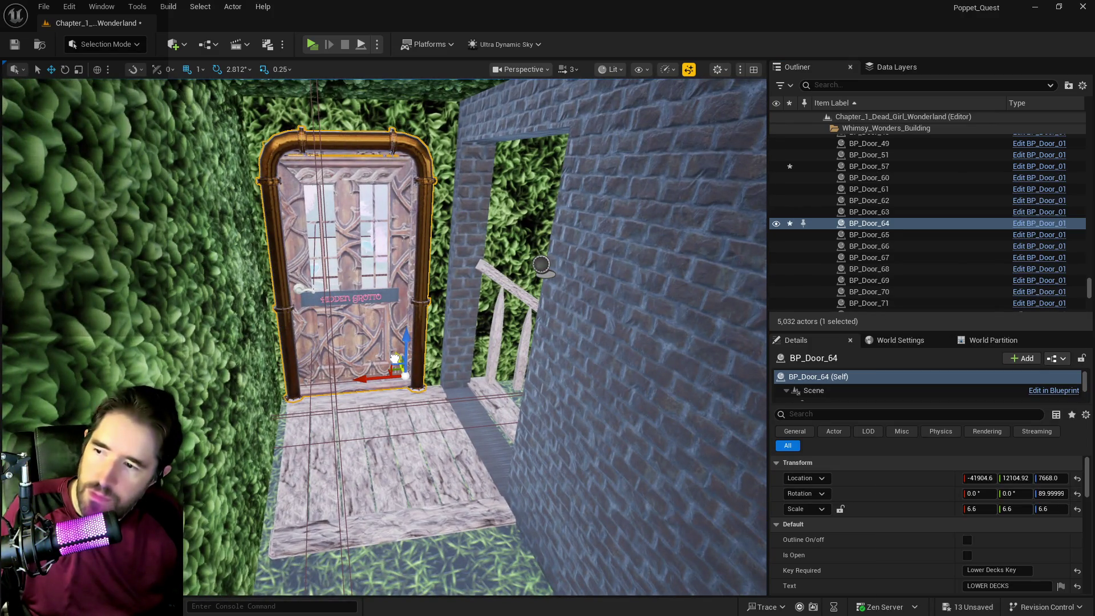
# - Rotate BP_Door_64 to 0° and slide it along X to -42230.6 against the wall
pyautogui.moveTo(395, 359); pyautogui.dragTo(390, 385)
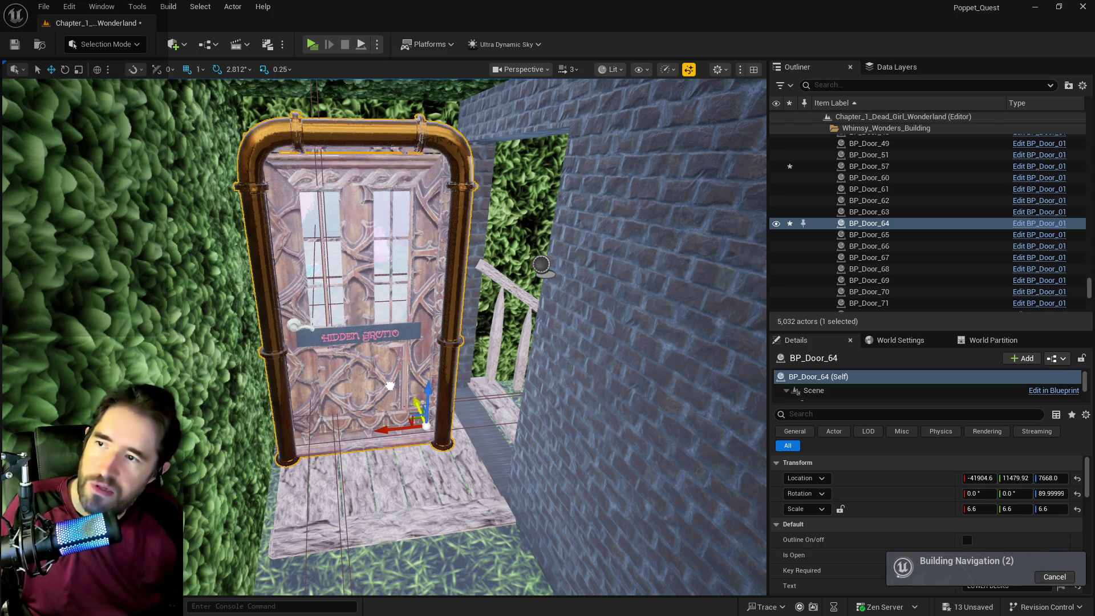
pyautogui.press('e')
pyautogui.moveTo(377, 425)
pyautogui.mouseDown()
pyautogui.moveTo(400, 451)
pyautogui.moveTo(439, 458)
pyautogui.mouseUp()
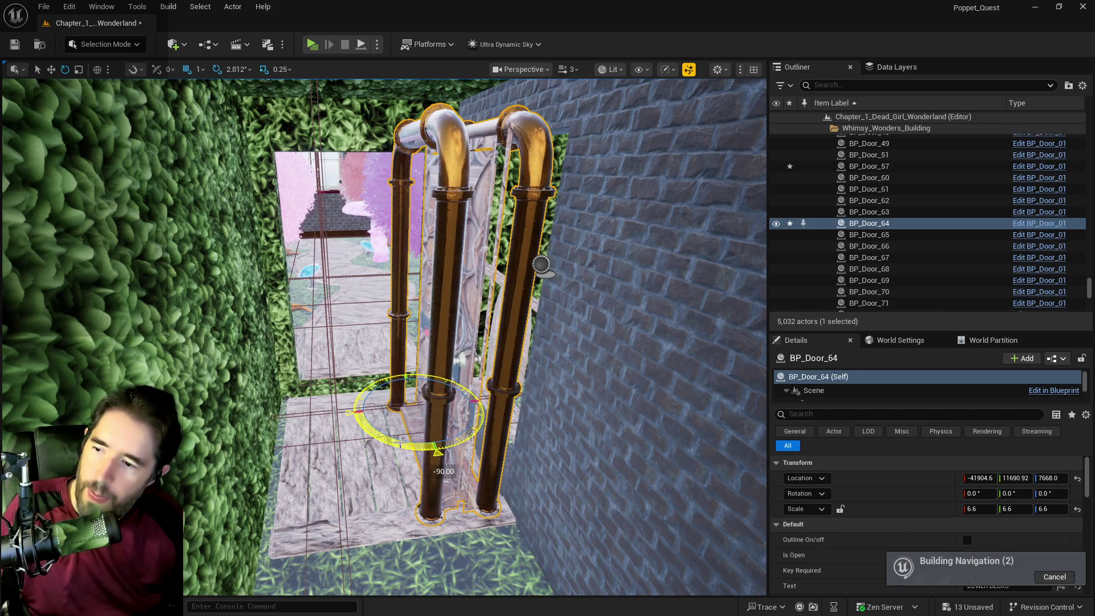
pyautogui.press('w')
pyautogui.moveTo(408, 411); pyautogui.dragTo(429, 411)
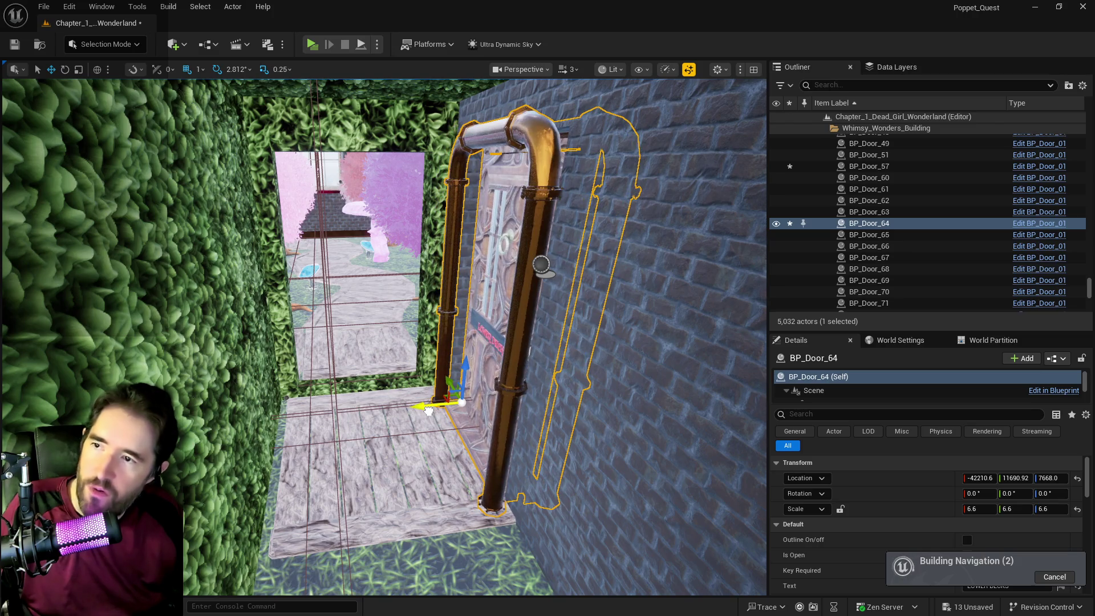
# - Nudge the door along Y to 11758.92, then select wall SM_Hidden_Grotto_Wall_3
pyautogui.scroll(5, 429, 411)
pyautogui.moveTo(360, 462); pyautogui.dragTo(340, 461)
pyautogui.moveTo(340, 462); pyautogui.dragTo(339, 461)
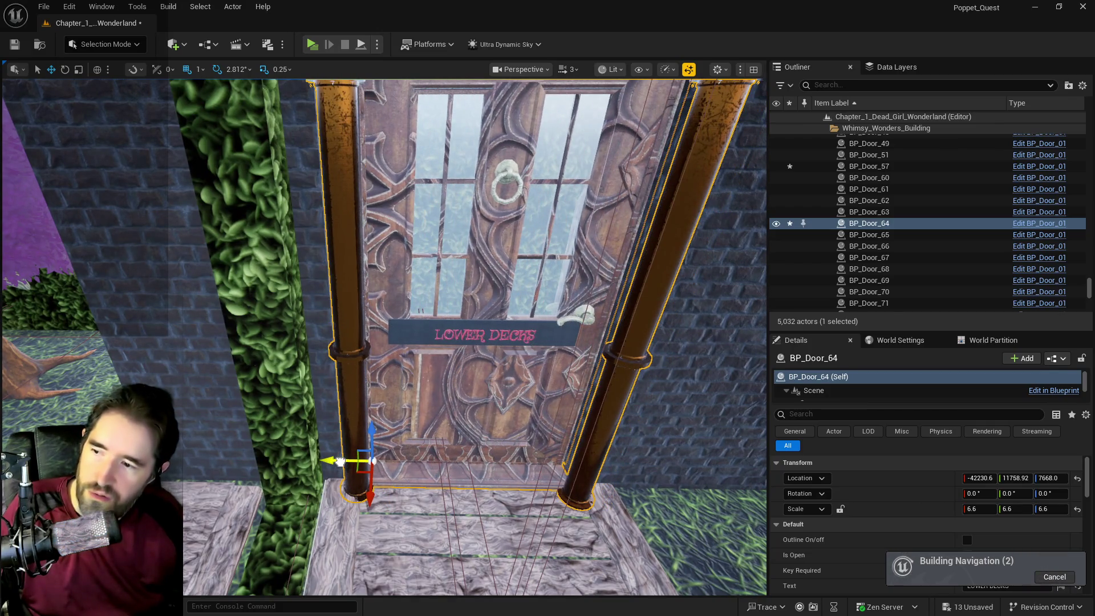
pyautogui.scroll(-10, 339, 466)
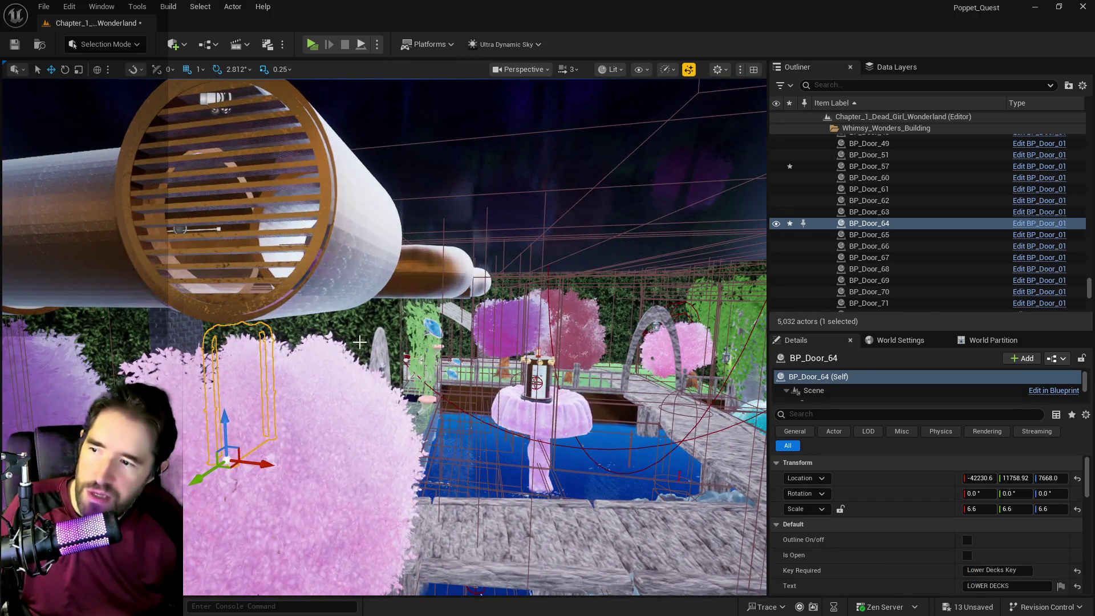
pyautogui.click(262, 411)
pyautogui.press('w')
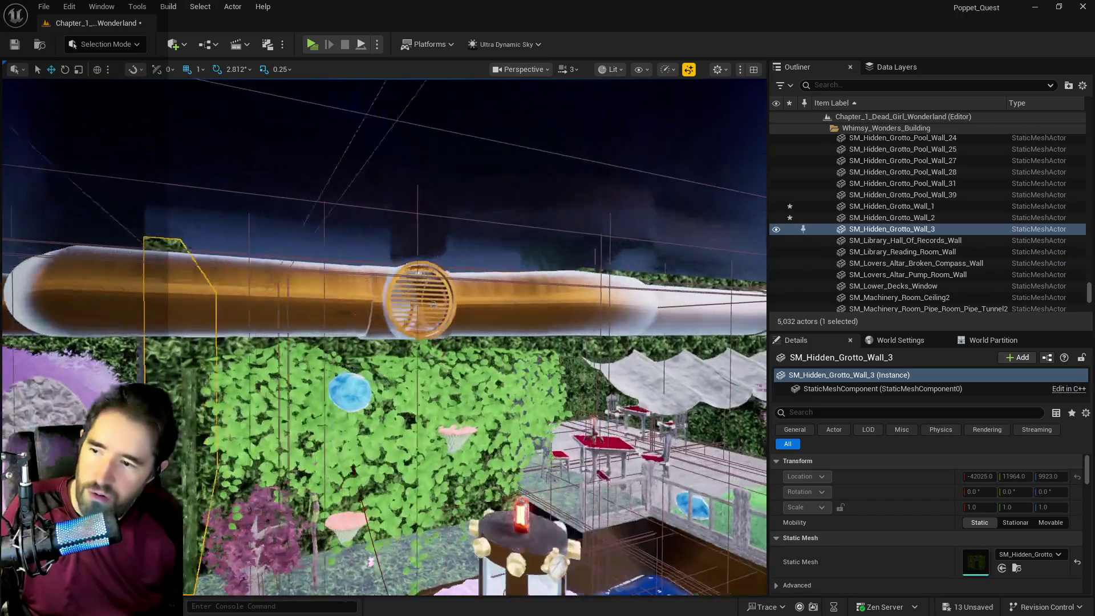
pyautogui.press('w')
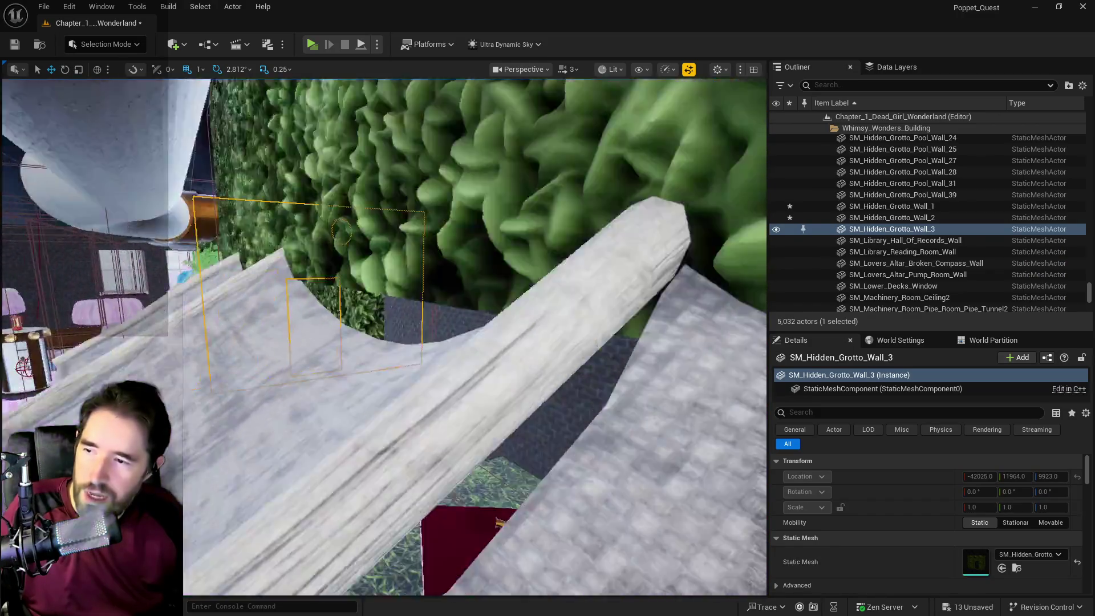
pyautogui.press('w')
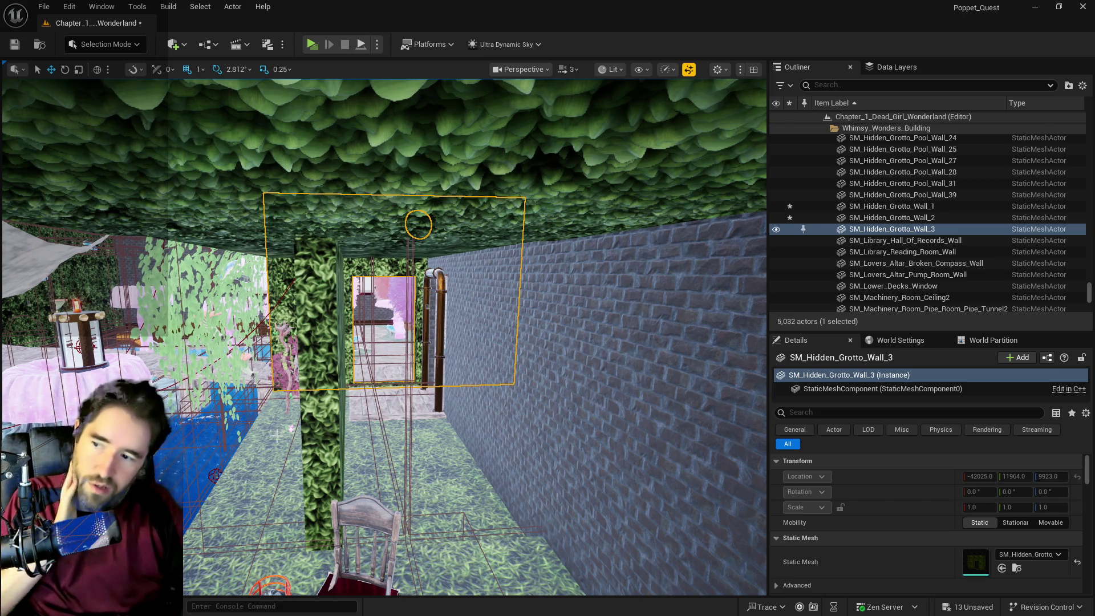
pyautogui.press('s')
pyautogui.press('s')
pyautogui.press('s')
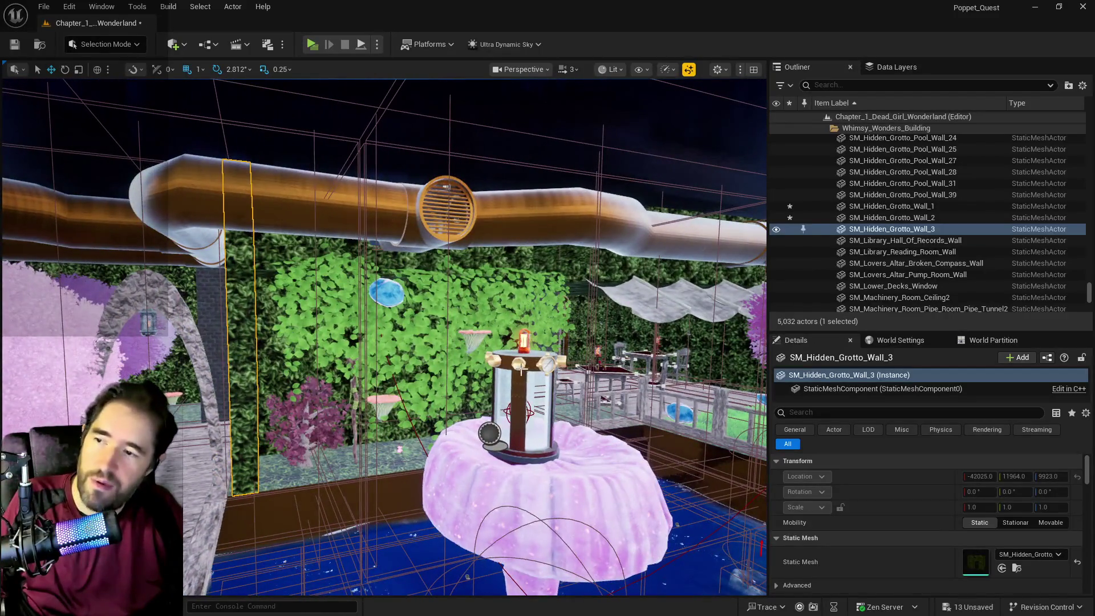
pyautogui.press('f')
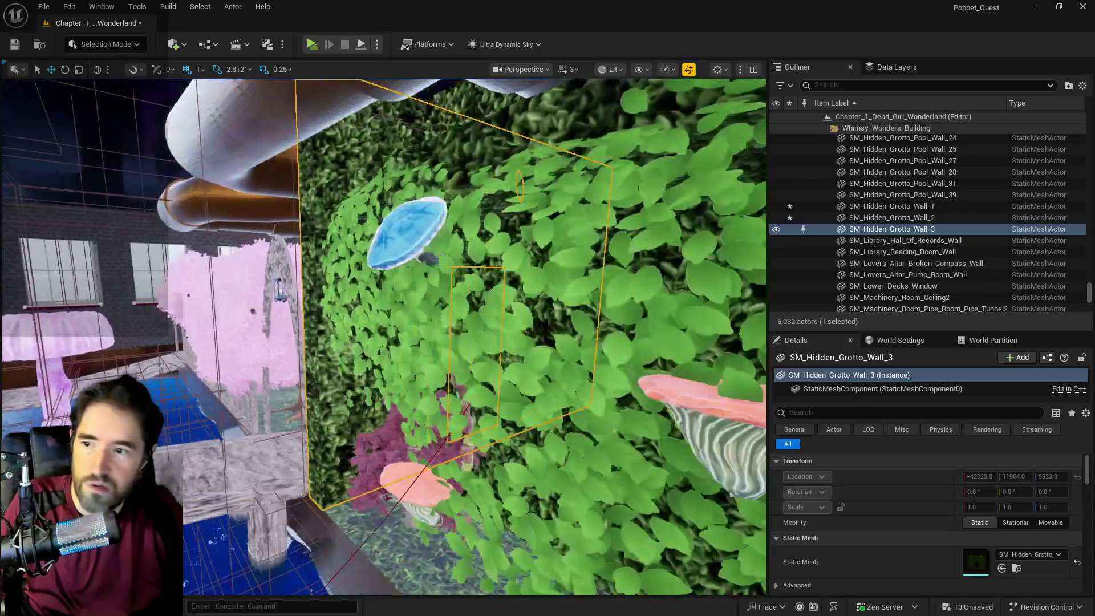
pyautogui.press('s')
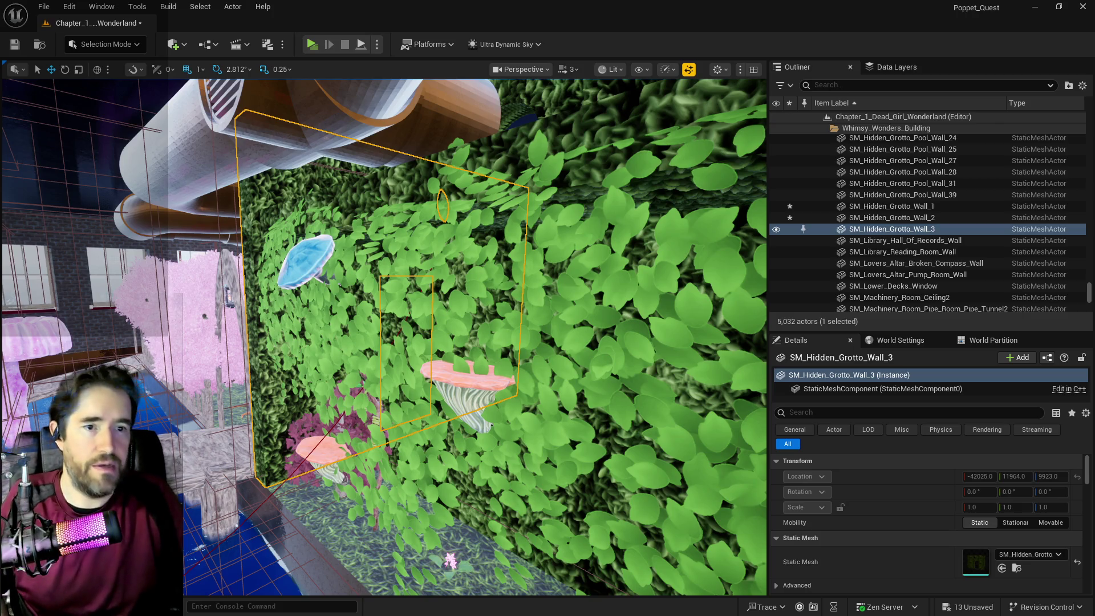
pyautogui.moveTo(428, 332)
pyautogui.mouseDown()
pyautogui.moveTo(433, 365)
pyautogui.moveTo(468, 365)
pyautogui.moveTo(451, 342)
pyautogui.moveTo(400, 325)
pyautogui.moveTo(427, 332)
pyautogui.mouseUp()
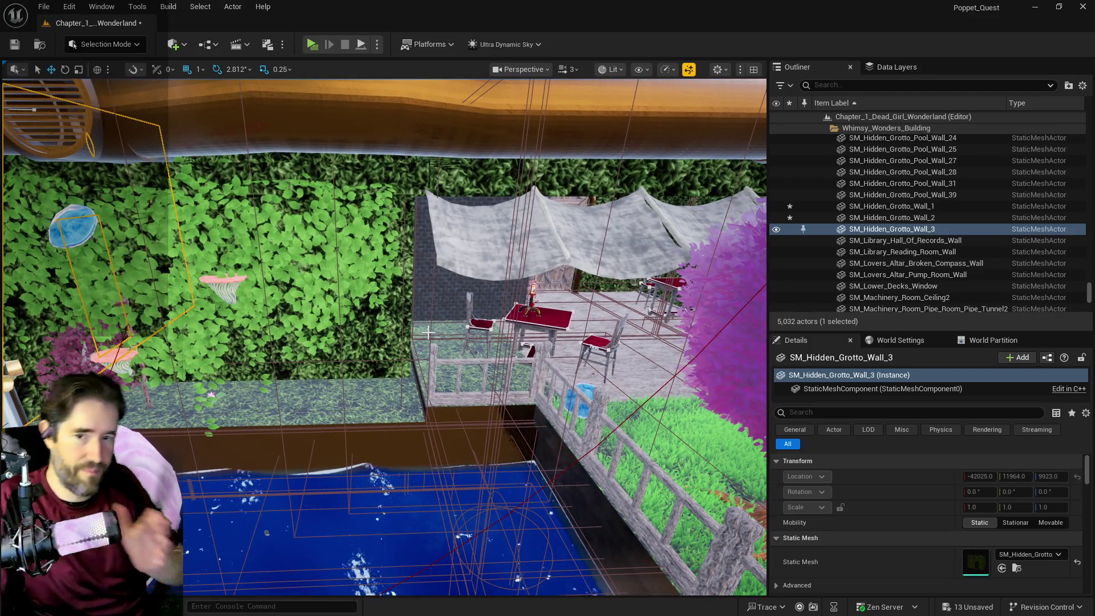
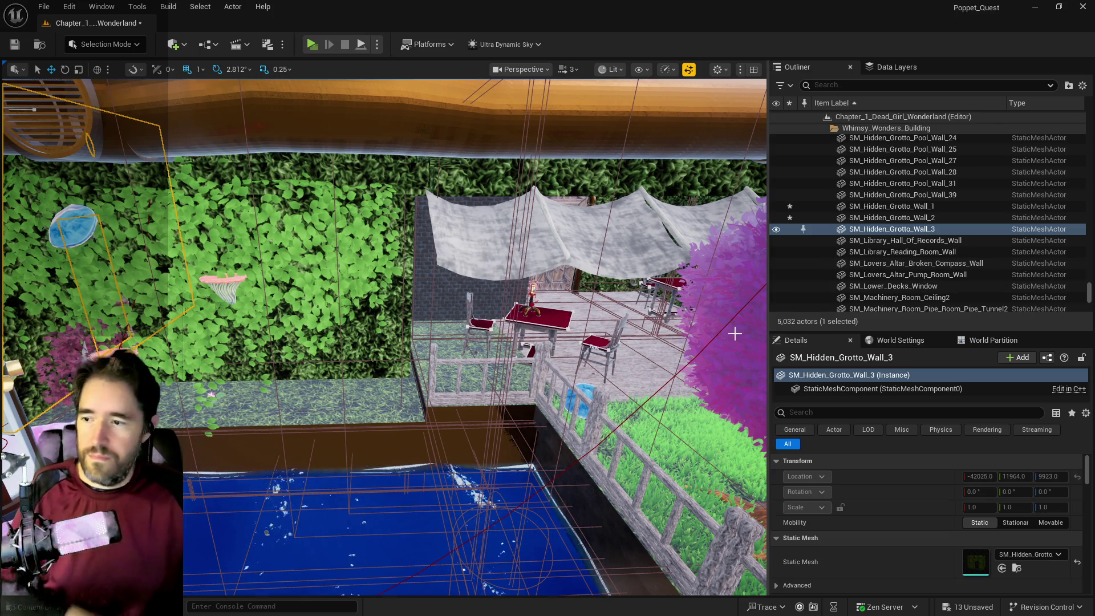
# - Nudge the SM_Stairs_Spiral_End_Wood3 end piece slightly along X and frame it
pyautogui.moveTo(734, 330)
pyautogui.mouseDown()
pyautogui.moveTo(656, 297)
pyautogui.moveTo(656, 194)
pyautogui.mouseUp()
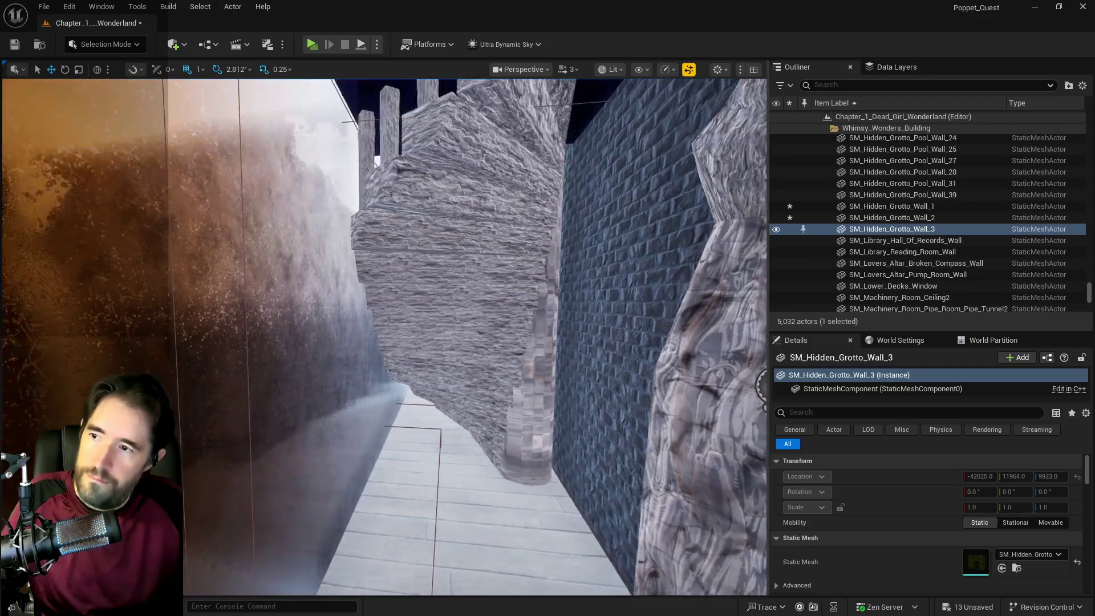
pyautogui.click(451, 257)
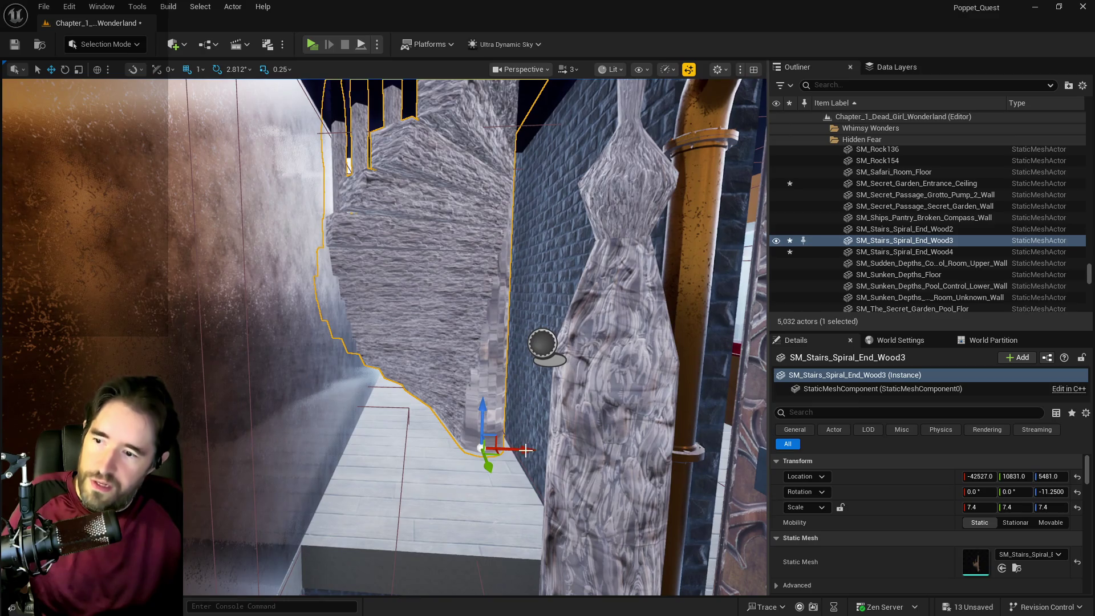
pyautogui.moveTo(530, 451)
pyautogui.mouseDown()
pyautogui.moveTo(540, 451)
pyautogui.moveTo(541, 371)
pyautogui.mouseUp()
pyautogui.press('f')
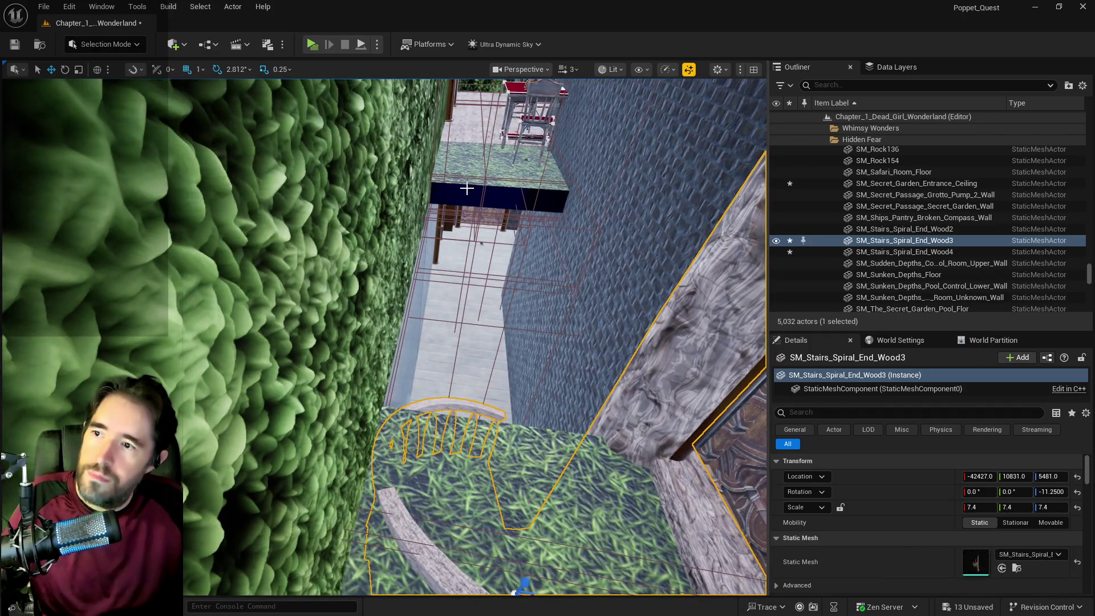
# - Slide the Box Brush3 brick wall along Y toward the spiral stairs
pyautogui.click(467, 188)
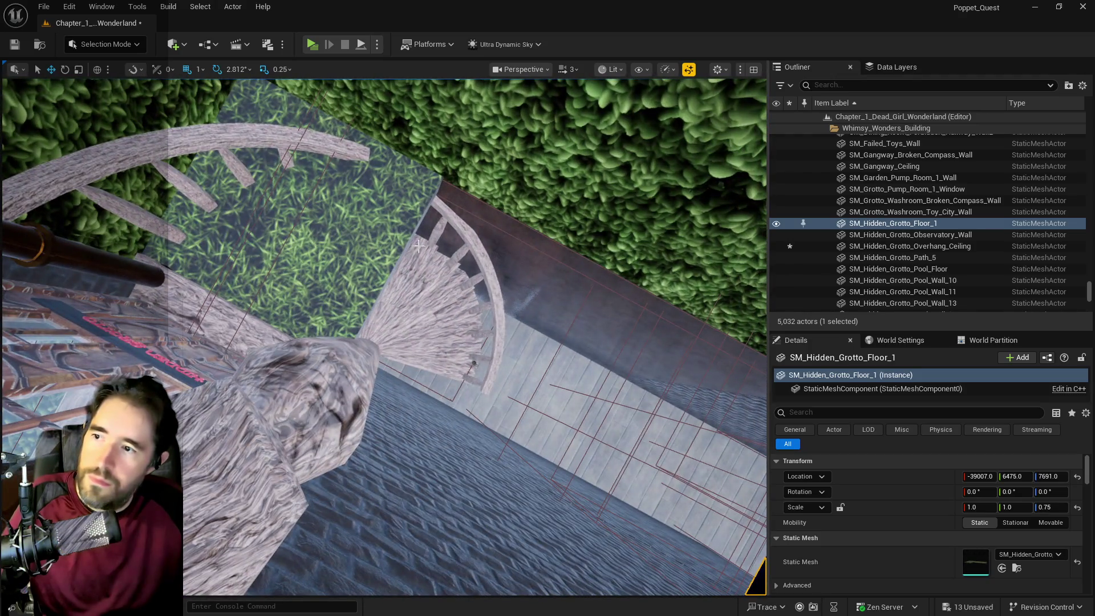
pyautogui.hotkey('ctrl', 'z')
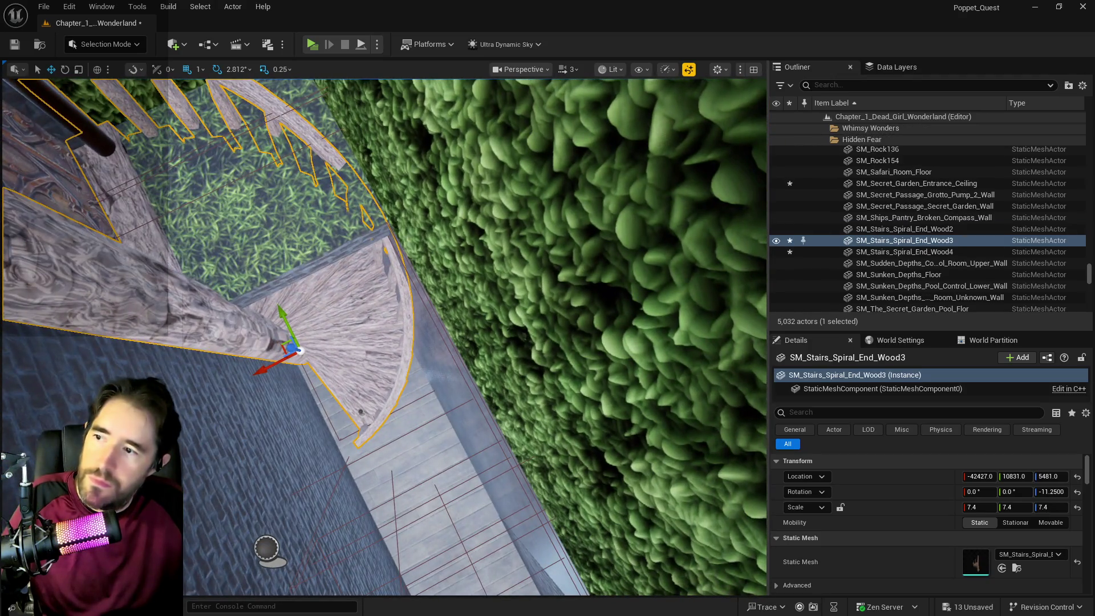
pyautogui.hotkey('ctrl', 'z')
pyautogui.press('f')
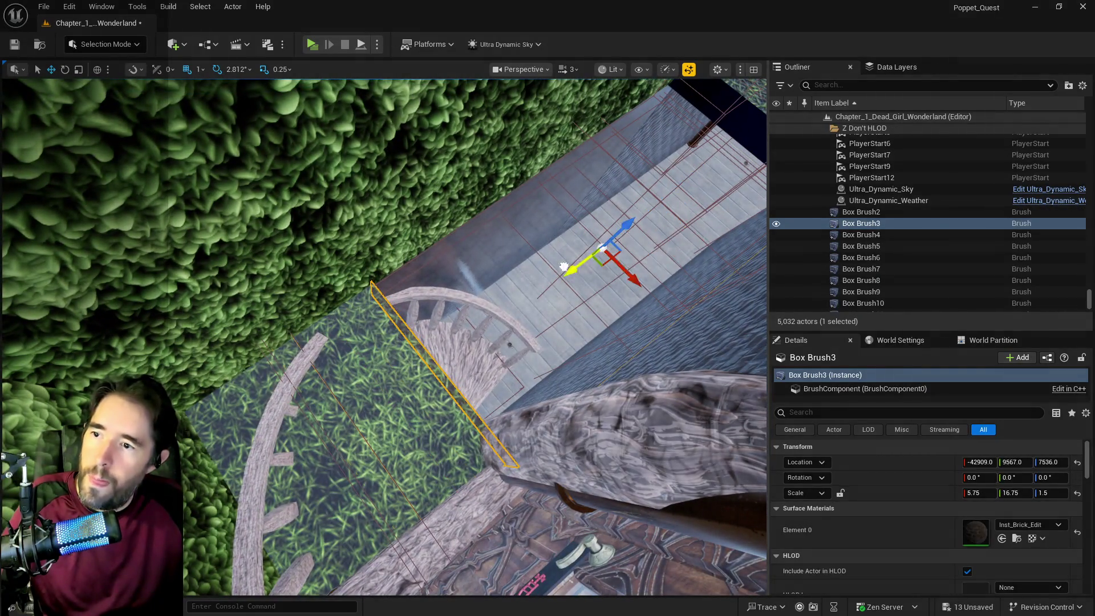
pyautogui.moveTo(564, 267); pyautogui.dragTo(312, 384)
# - Undo that move, frame the wall beside the stairs, and reselect Box Brush3
pyautogui.hotkey('ctrl', 'z')
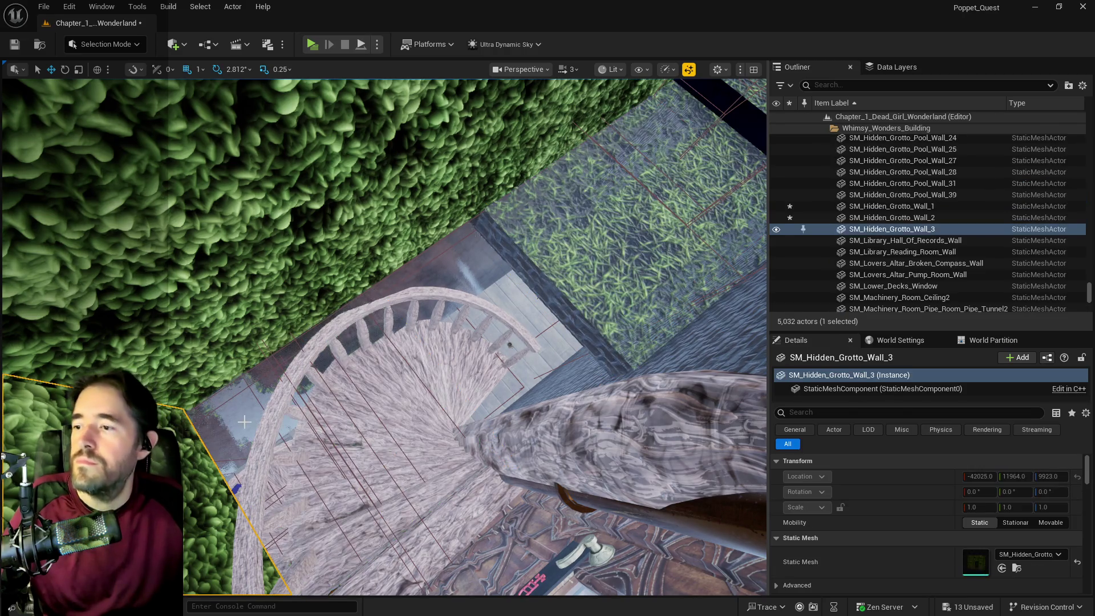
pyautogui.press('f')
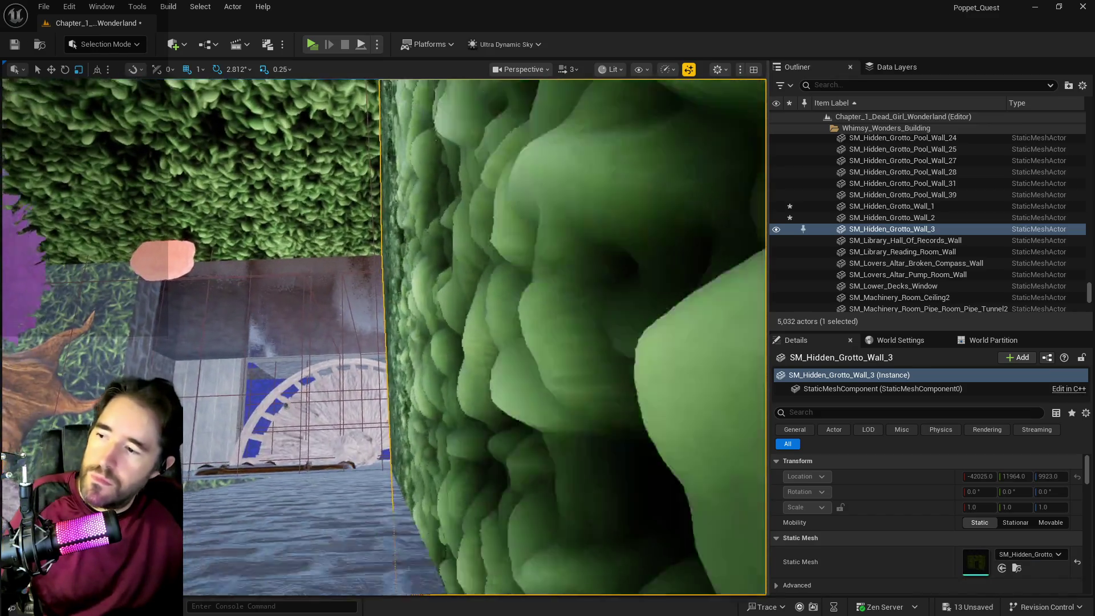
pyautogui.press('f')
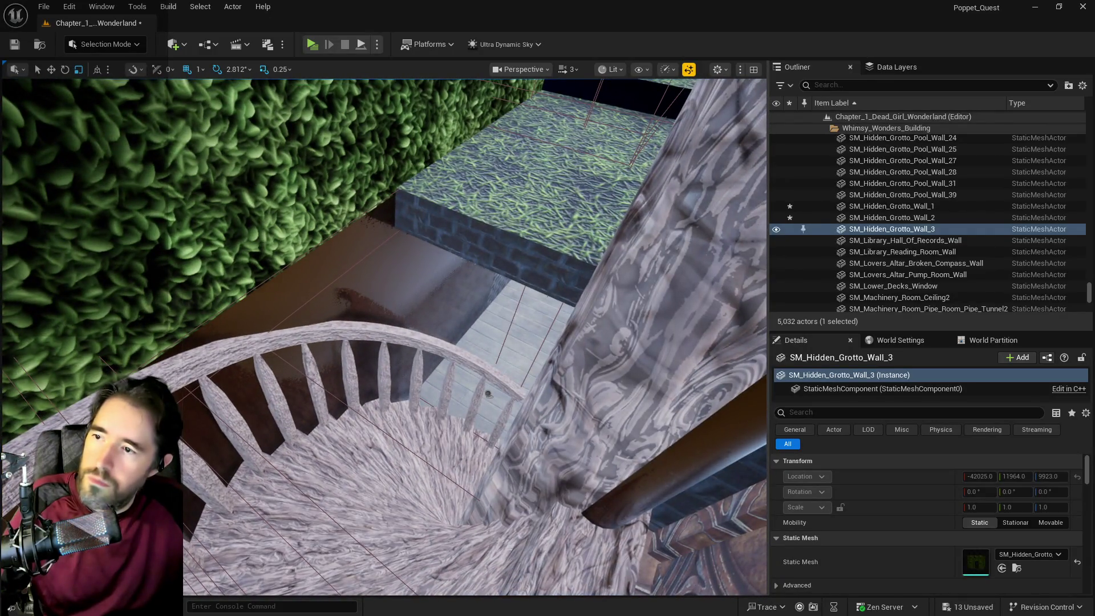
pyautogui.click(488, 394)
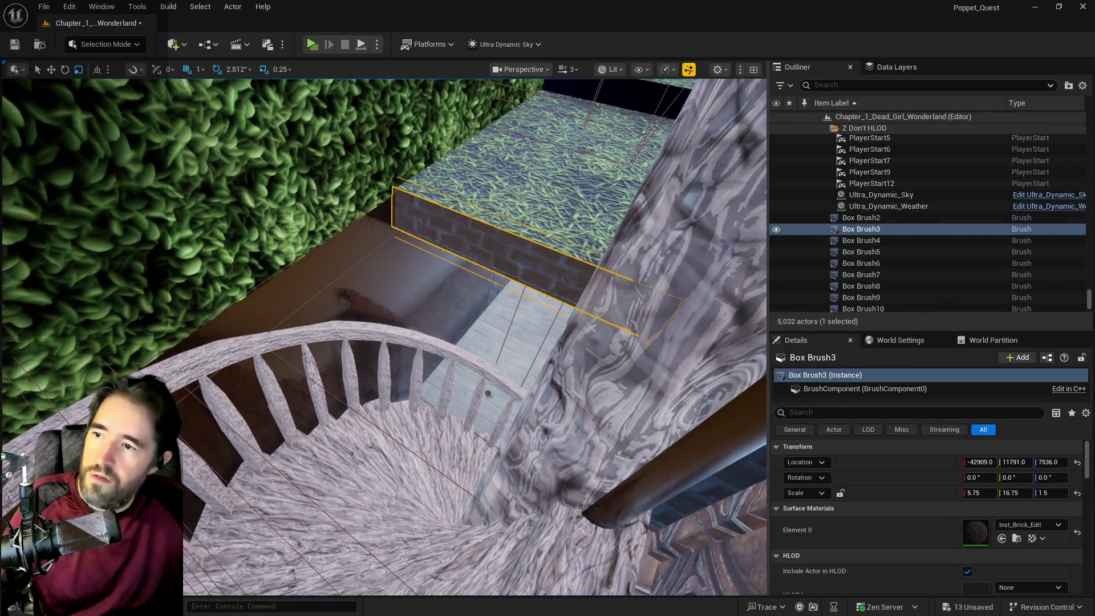
# - Scale Box Brush3 down along Y to 9.75
pyautogui.press('e')
pyautogui.press('r')
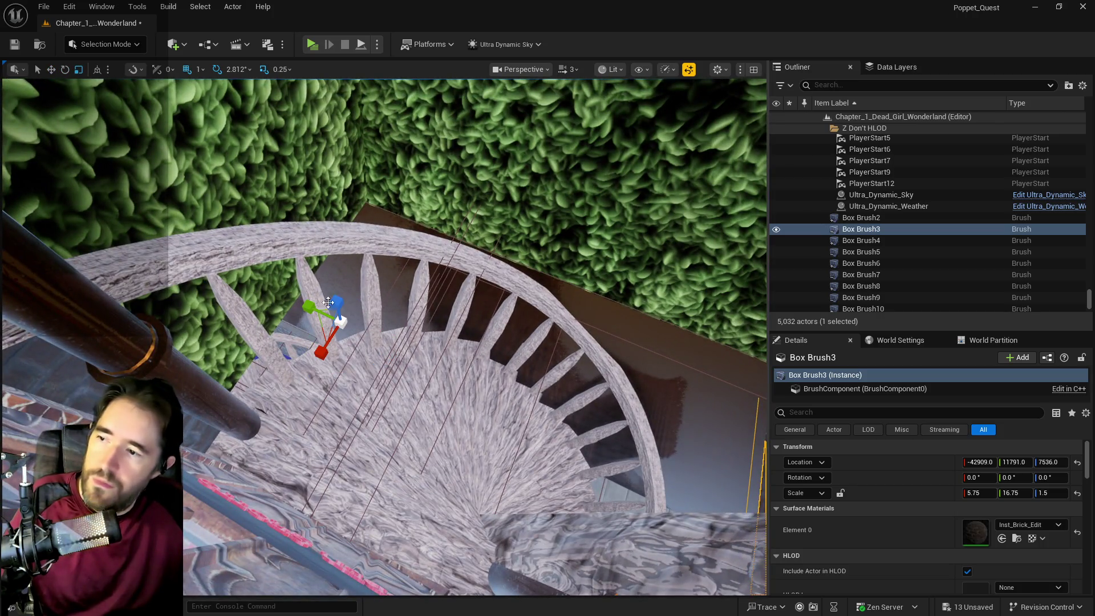
pyautogui.moveTo(341, 322); pyautogui.dragTo(318, 327)
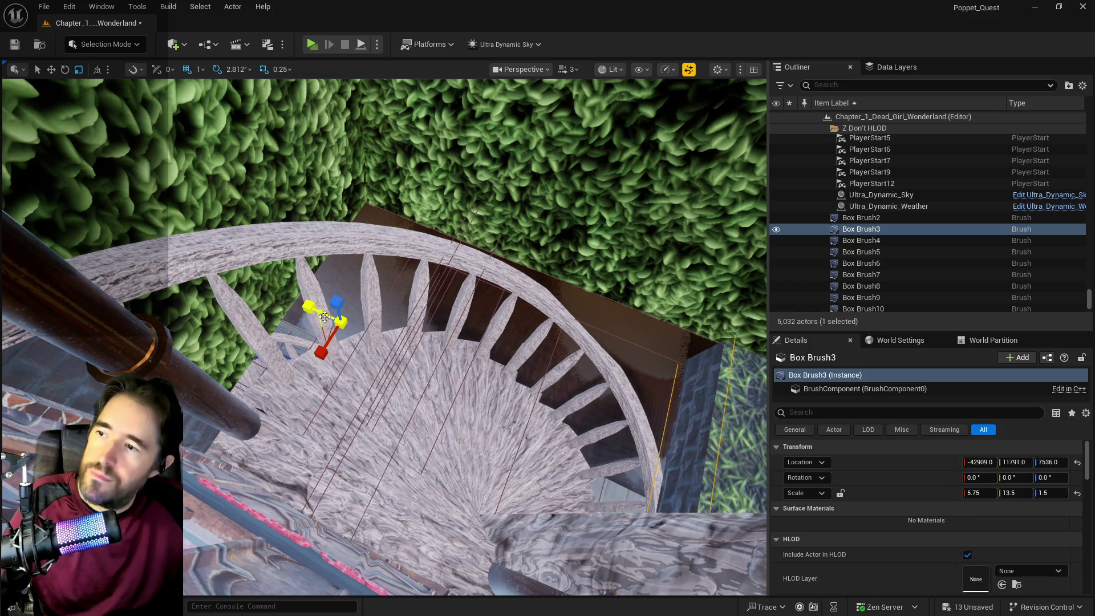
pyautogui.scroll(2, 320, 328)
# - Shift Box Brush3 along Y to 11298, then view the stairs from the Hidden Grotto sign
pyautogui.press('w')
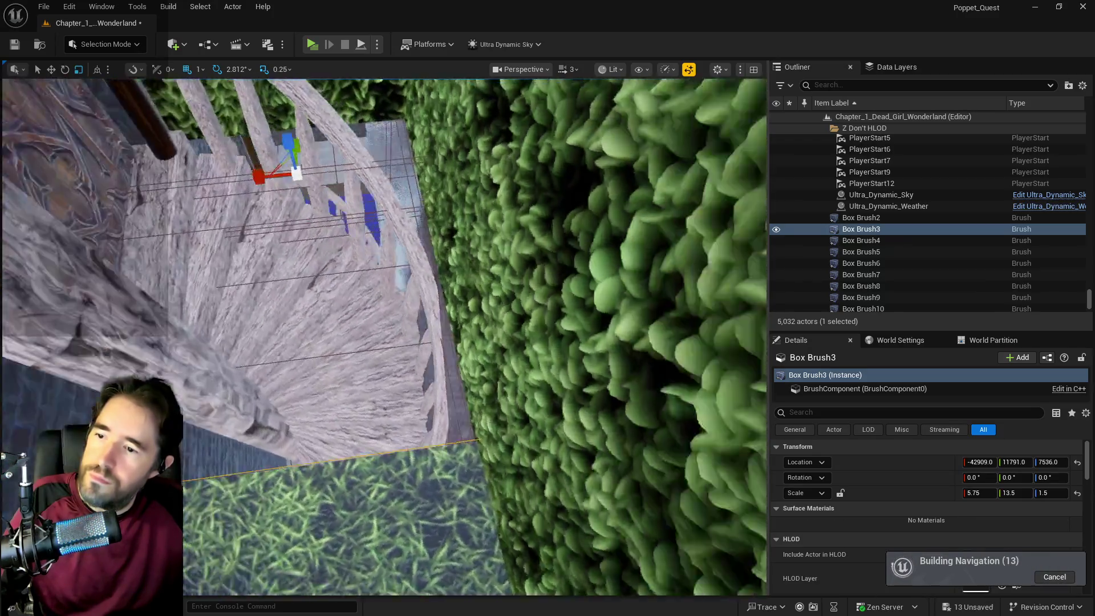
pyautogui.press('f')
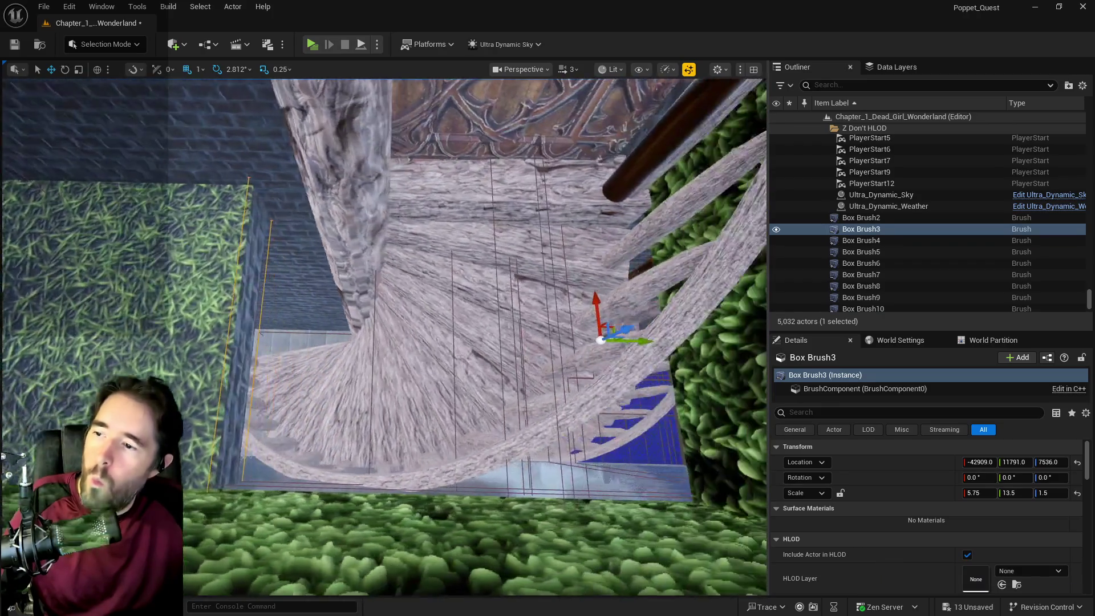
pyautogui.moveTo(609, 341)
pyautogui.mouseDown()
pyautogui.moveTo(452, 337)
pyautogui.moveTo(486, 337)
pyautogui.moveTo(473, 337)
pyautogui.mouseUp()
pyautogui.press('r')
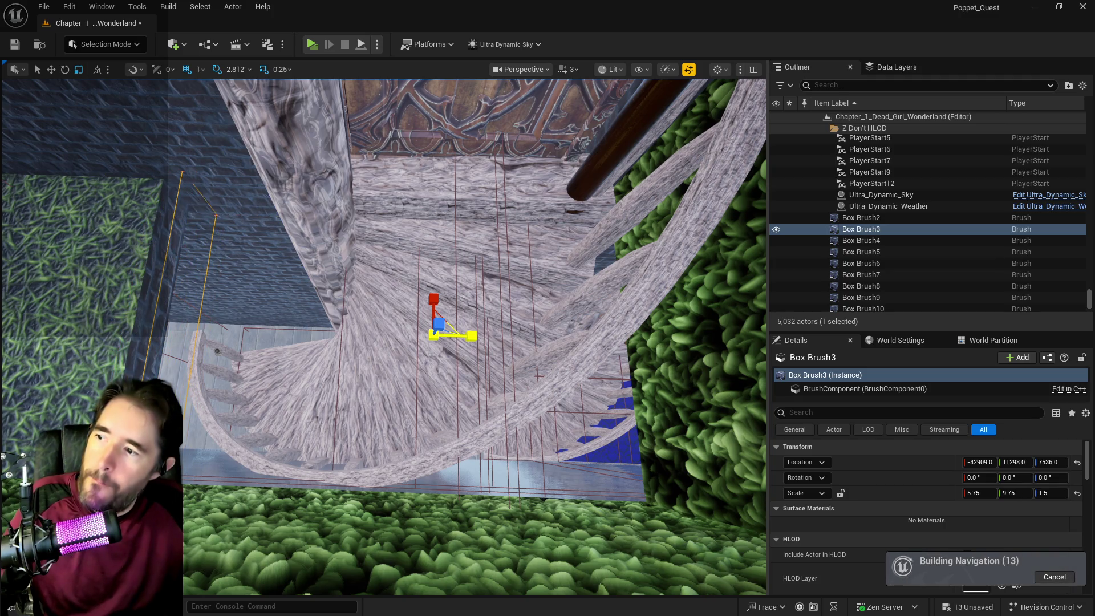
pyautogui.moveTo(474, 337)
pyautogui.mouseDown()
pyautogui.moveTo(399, 319)
pyautogui.moveTo(388, 354)
pyautogui.moveTo(343, 319)
pyautogui.moveTo(337, 331)
pyautogui.moveTo(360, 337)
pyautogui.moveTo(376, 365)
pyautogui.moveTo(545, 244)
pyautogui.mouseUp()
pyautogui.click(521, 184)
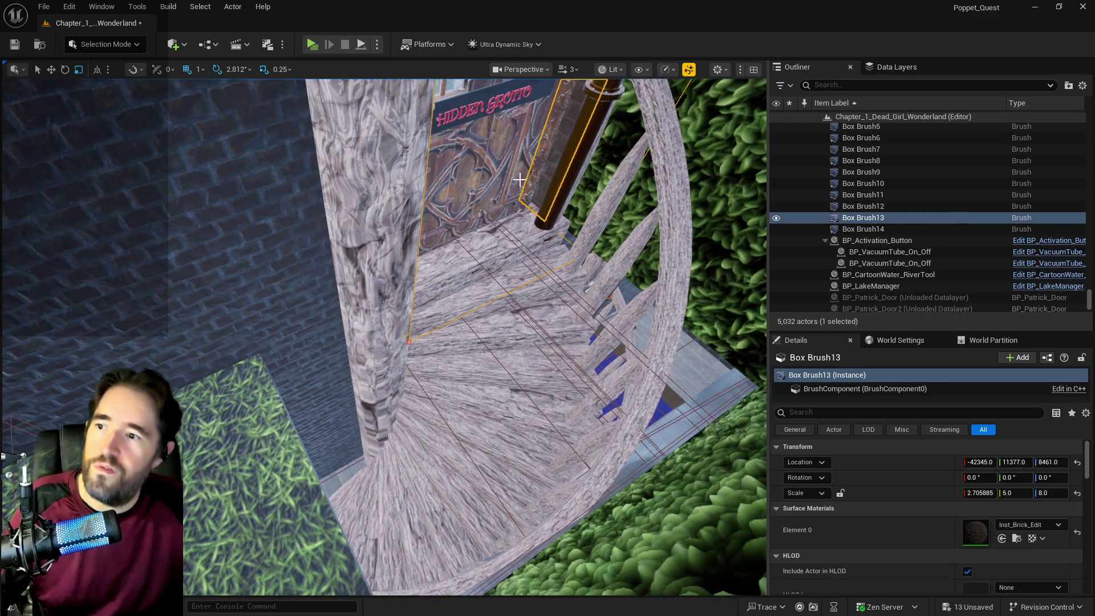
# - Select the spiral-stair pieces, orbit around them, and reselect Box Brush3
pyautogui.click(521, 188)
pyautogui.click(474, 331)
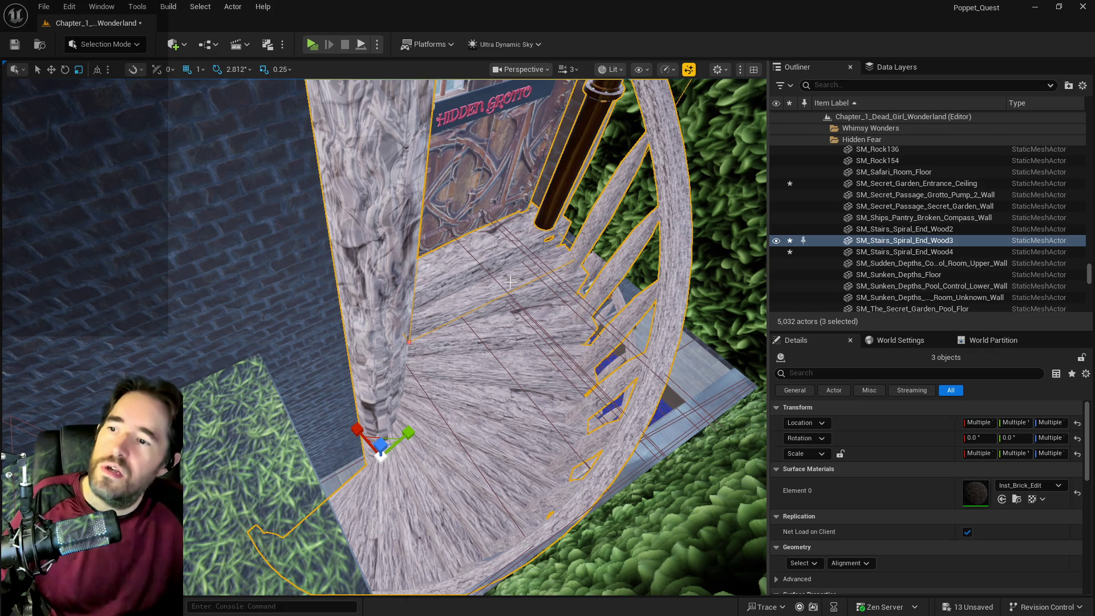
pyautogui.moveTo(475, 331)
pyautogui.mouseDown()
pyautogui.moveTo(474, 446)
pyautogui.moveTo(446, 435)
pyautogui.moveTo(457, 400)
pyautogui.moveTo(399, 361)
pyautogui.moveTo(492, 348)
pyautogui.moveTo(443, 351)
pyautogui.mouseUp()
pyautogui.click(398, 362)
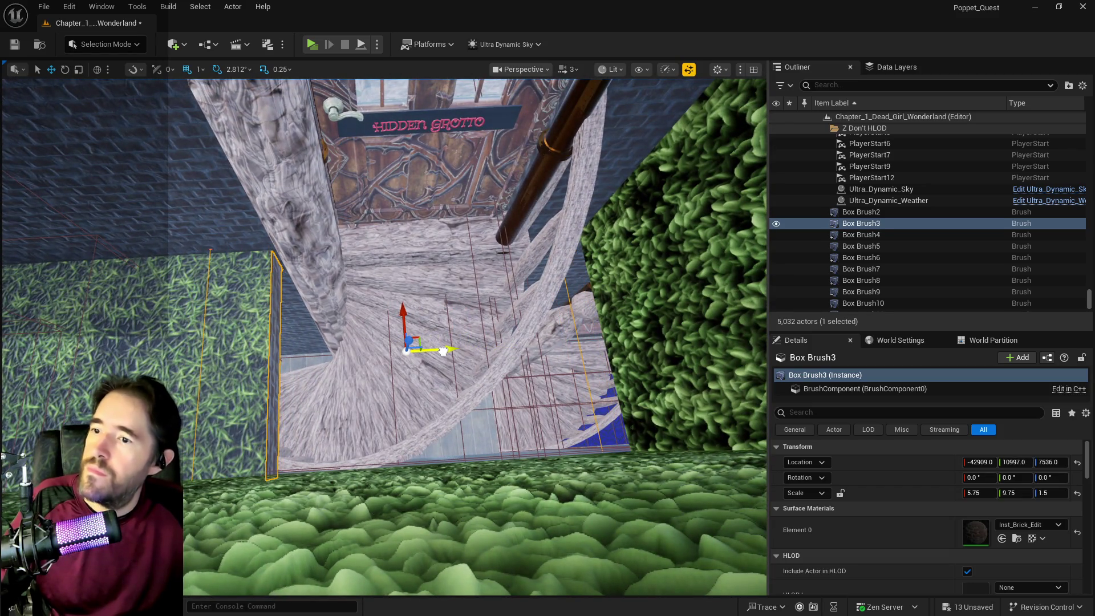
pyautogui.press('Up')
# - Stretch Box Brush3 to Y scale 10.5 at Y 10816 so the wall meets the stairs
pyautogui.press('r')
pyautogui.moveTo(453, 355)
pyautogui.mouseDown()
pyautogui.moveTo(417, 354)
pyautogui.moveTo(418, 342)
pyautogui.moveTo(388, 331)
pyautogui.moveTo(388, 285)
pyautogui.mouseUp()
pyautogui.press('w')
pyautogui.moveTo(130, 373); pyautogui.dragTo(524, 543)
pyautogui.moveTo(388, 285); pyautogui.dragTo(388, 285)
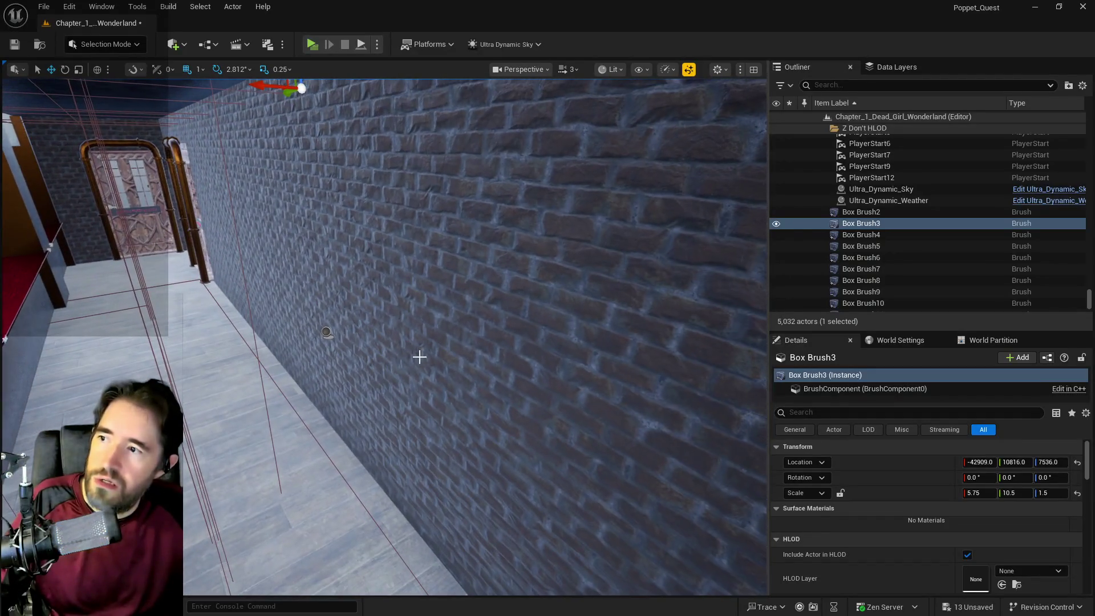
# - Scale the Box Brush6 wall to Y 22.25 and slide it along Y toward the grotto
pyautogui.click(422, 354)
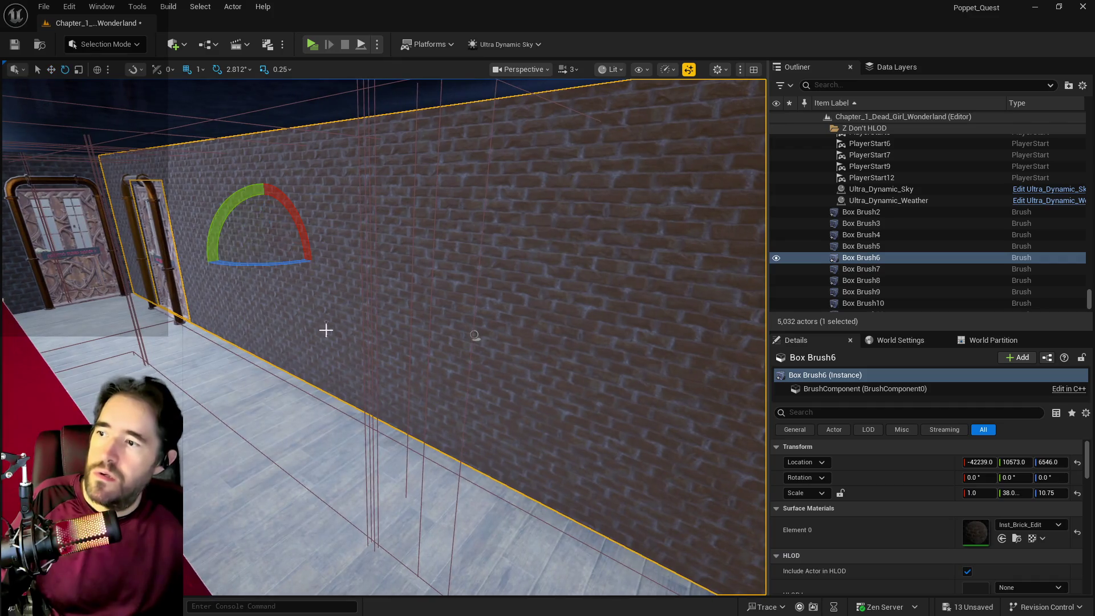
pyautogui.moveTo(1015, 493); pyautogui.dragTo(999, 493)
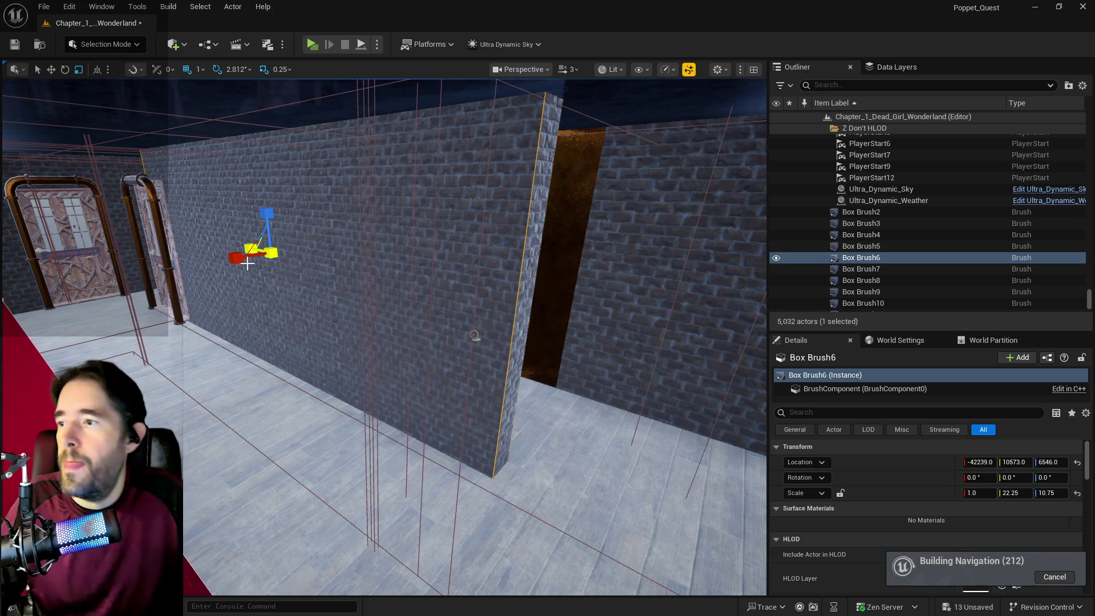
pyautogui.moveTo(244, 250); pyautogui.dragTo(179, 241)
# - Move toward the doorway, then select and frame the Box Brush2 grass floor
pyautogui.moveTo(246, 244); pyautogui.dragTo(288, 236)
pyautogui.moveTo(327, 360); pyautogui.dragTo(551, 411)
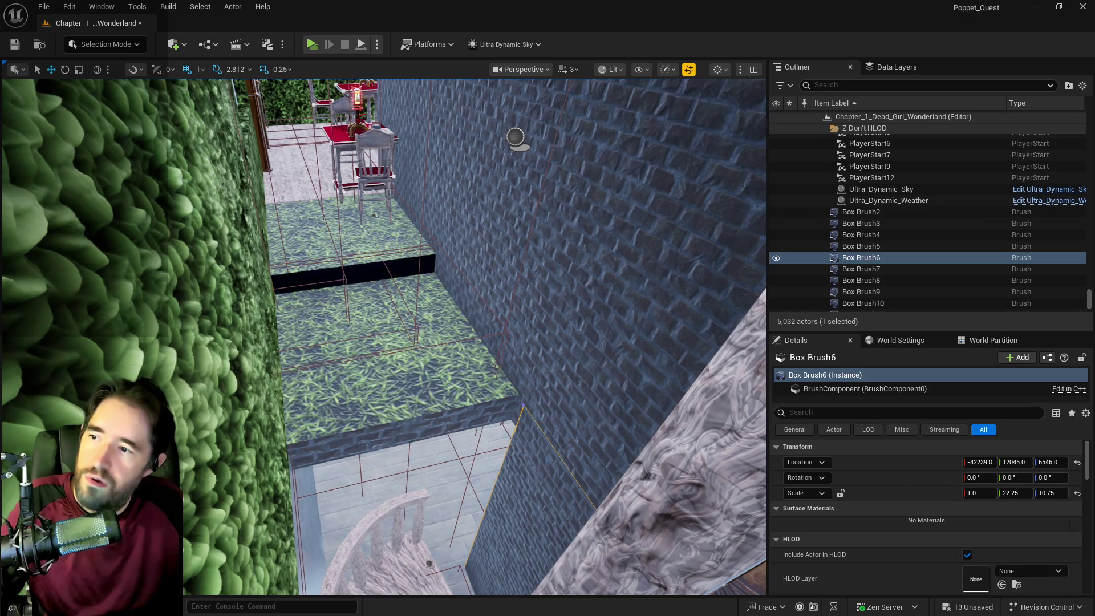
pyautogui.click(357, 275)
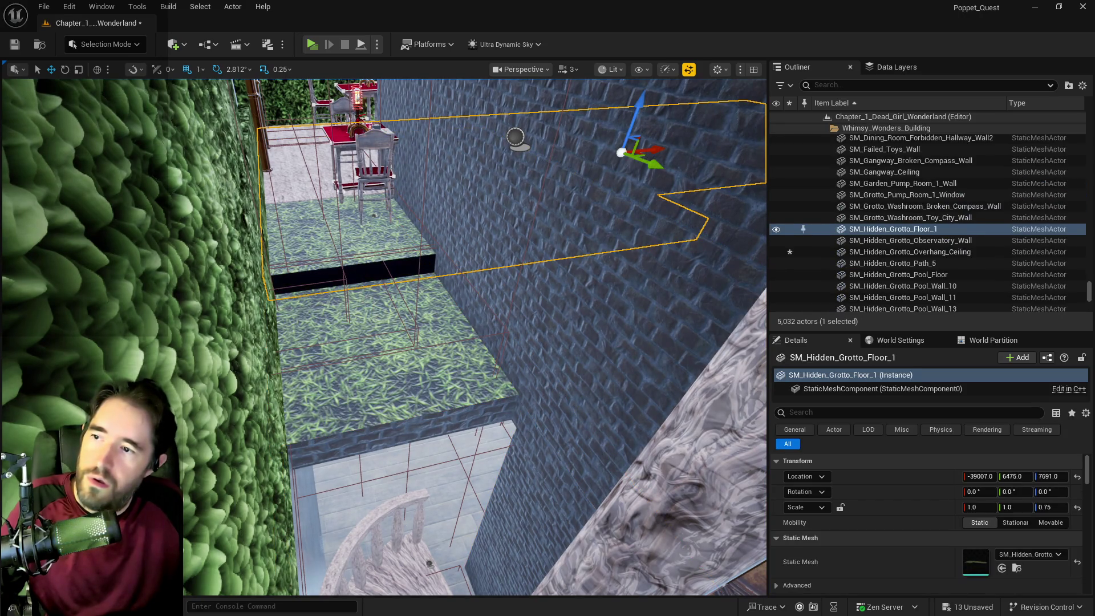
pyautogui.click(376, 320)
pyautogui.press('f')
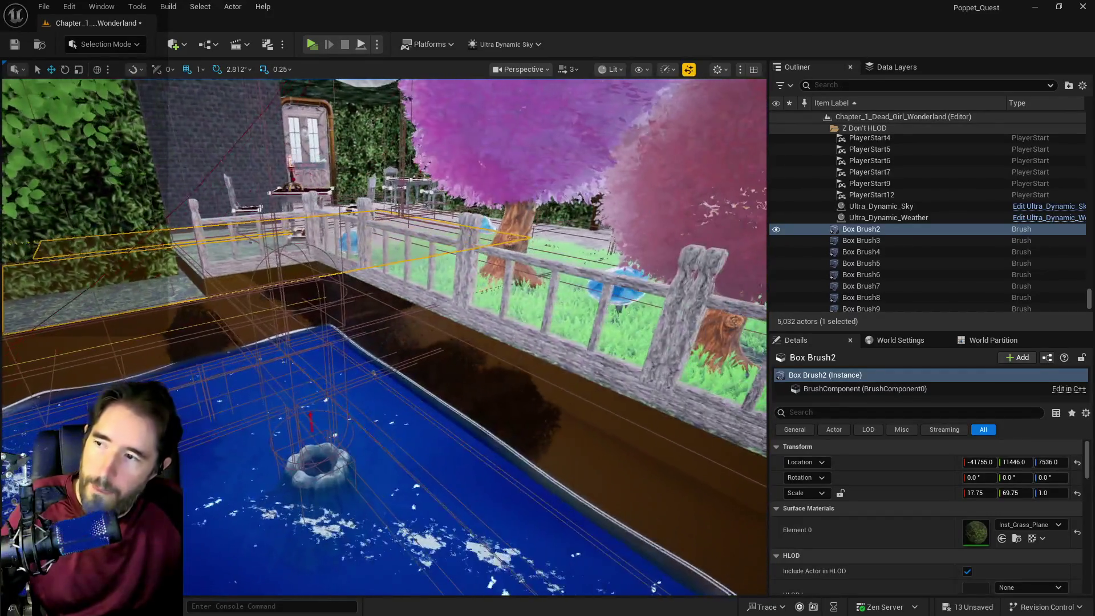
pyautogui.moveTo(383, 337); pyautogui.dragTo(559, 343)
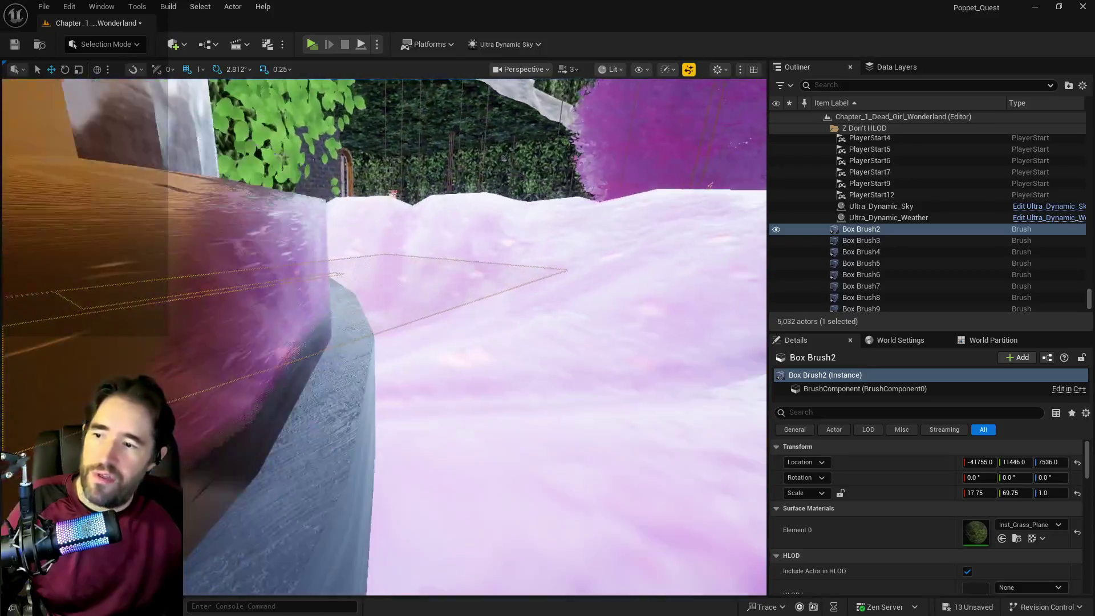
pyautogui.moveTo(559, 342); pyautogui.dragTo(570, 342)
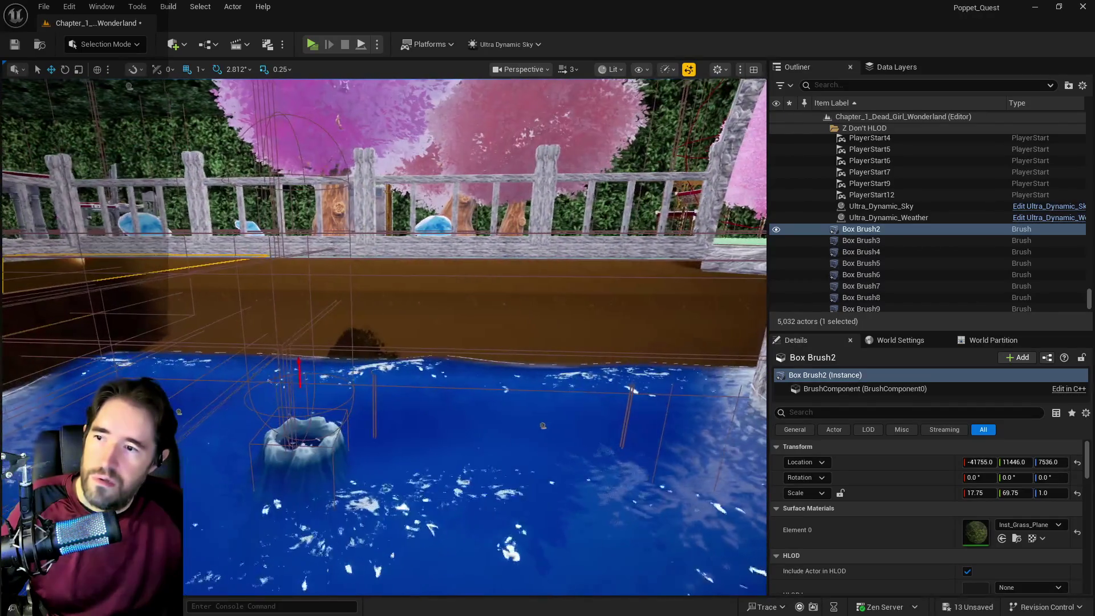
pyautogui.click(312, 282)
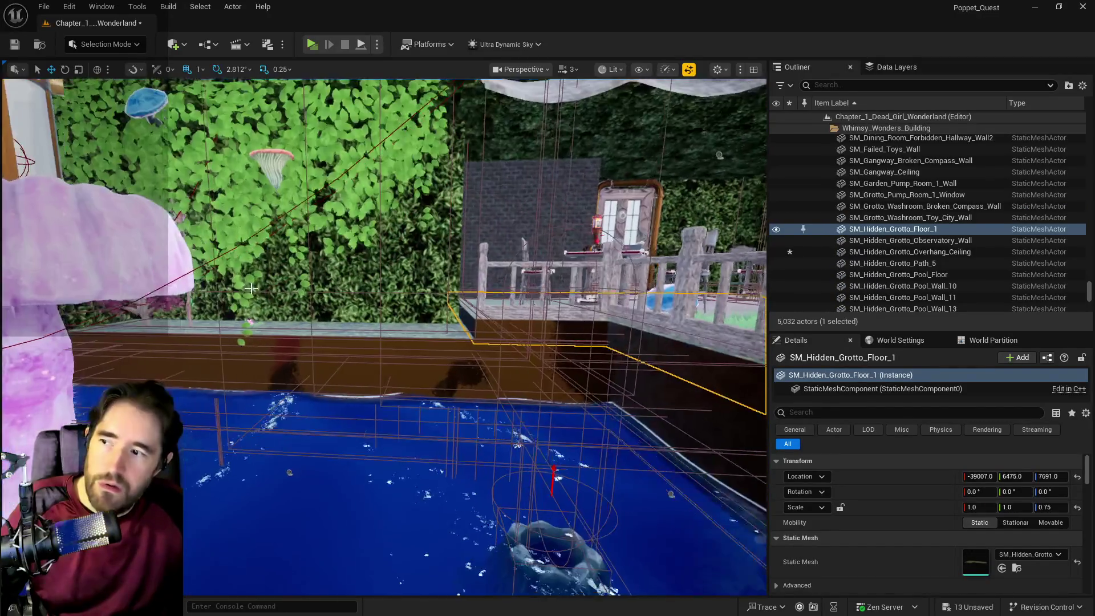
pyautogui.click(296, 327)
pyautogui.press('f')
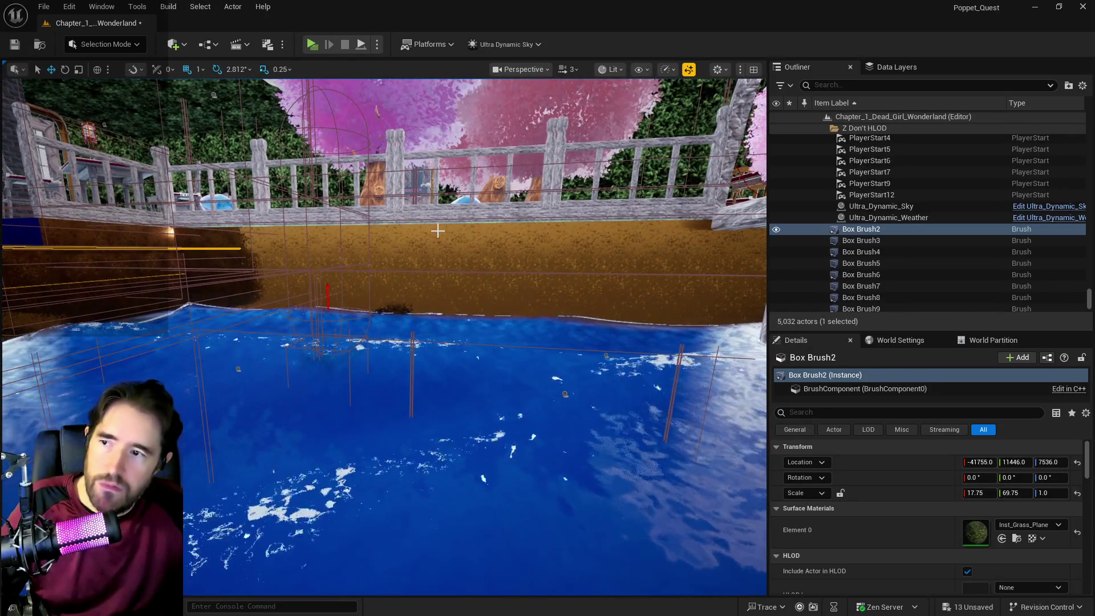
pyautogui.click(437, 231)
pyautogui.scroll(-3, 437, 231)
pyautogui.scroll(-5, 384, 337)
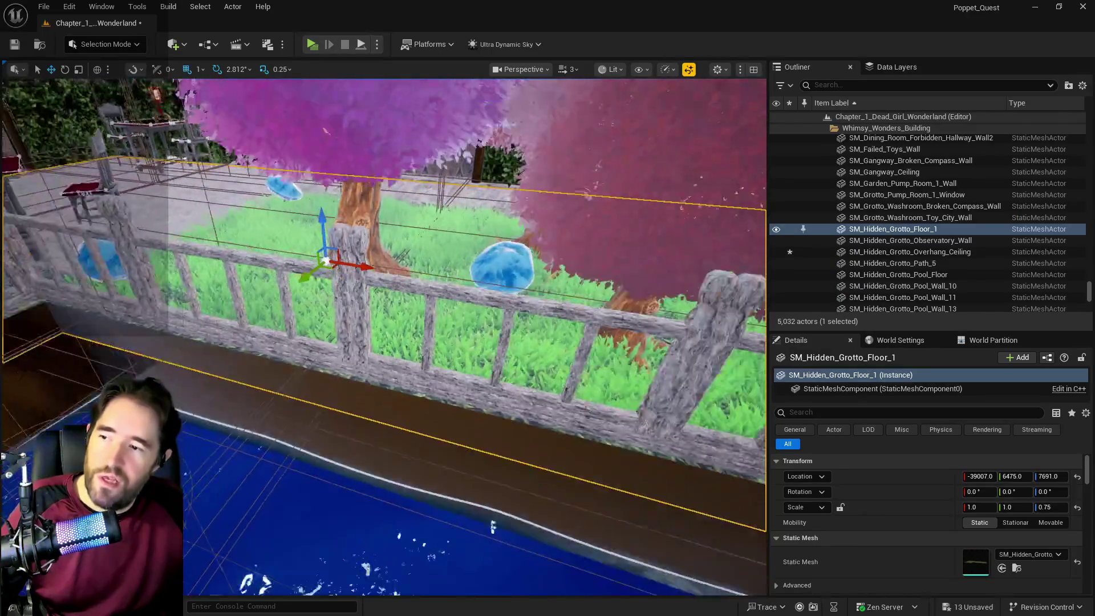
pyautogui.scroll(1, 437, 229)
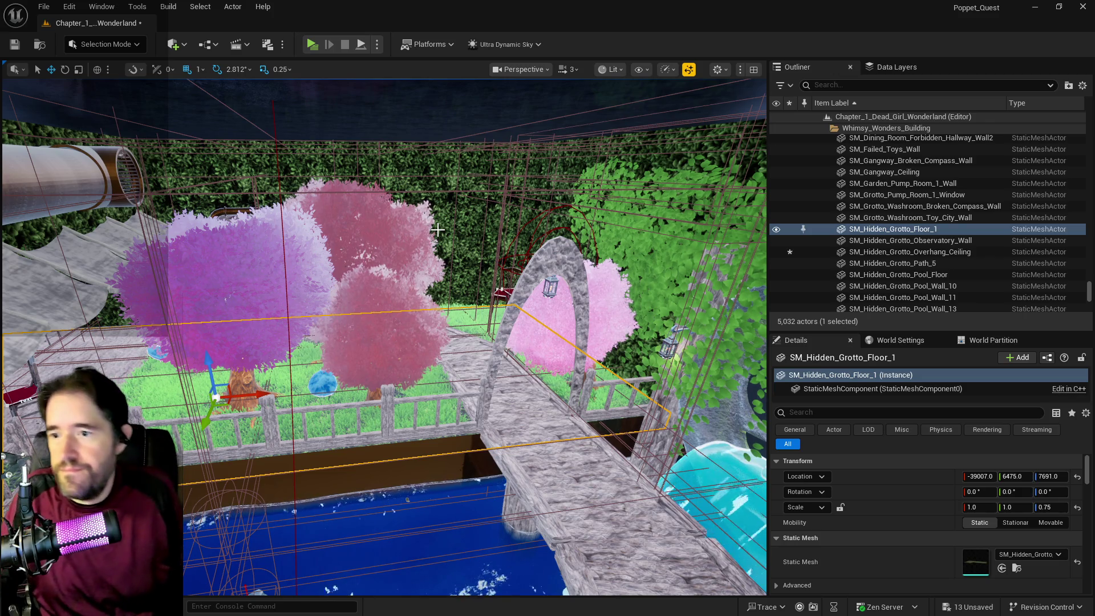
pyautogui.press('f')
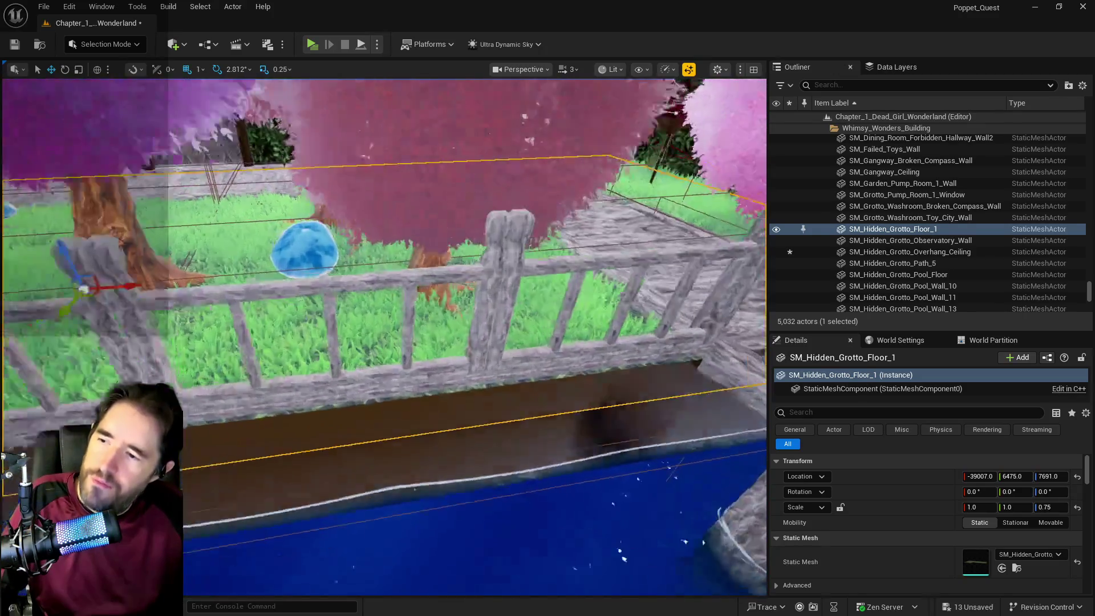